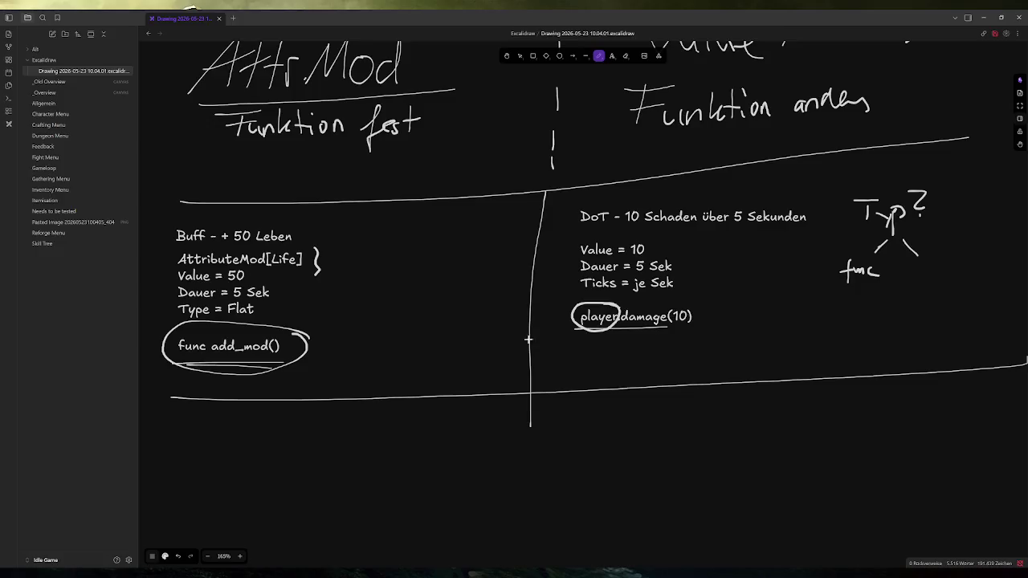
# Step: Review the buff/damage-over-time Excalidraw sketch, then place the cursor on empty line 252 of player.gd in Godot
pyautogui.scroll(-3, 564, 341)
pyautogui.scroll(4, 559, 352)
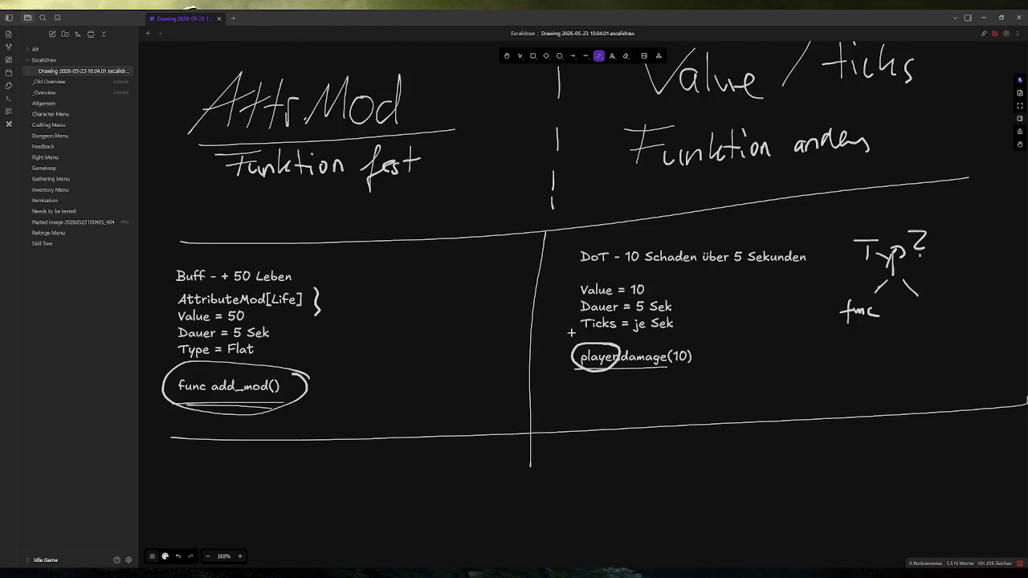
pyautogui.click(315, 571)
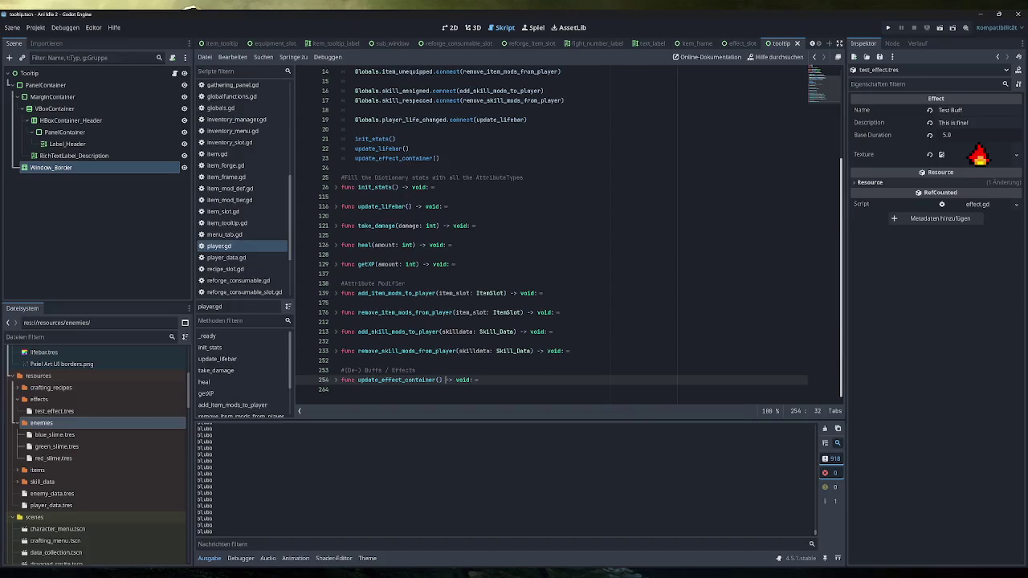
pyautogui.click(342, 360)
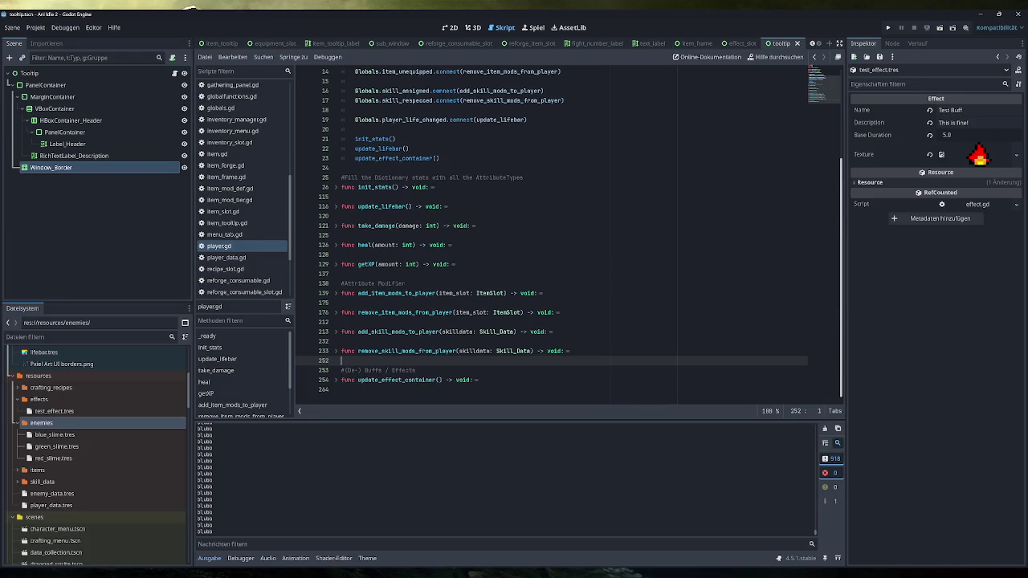
# Step: Open game.gd and select the buff and effect countdown loops on lines 60–73
pyautogui.scroll(4, 562, 233)
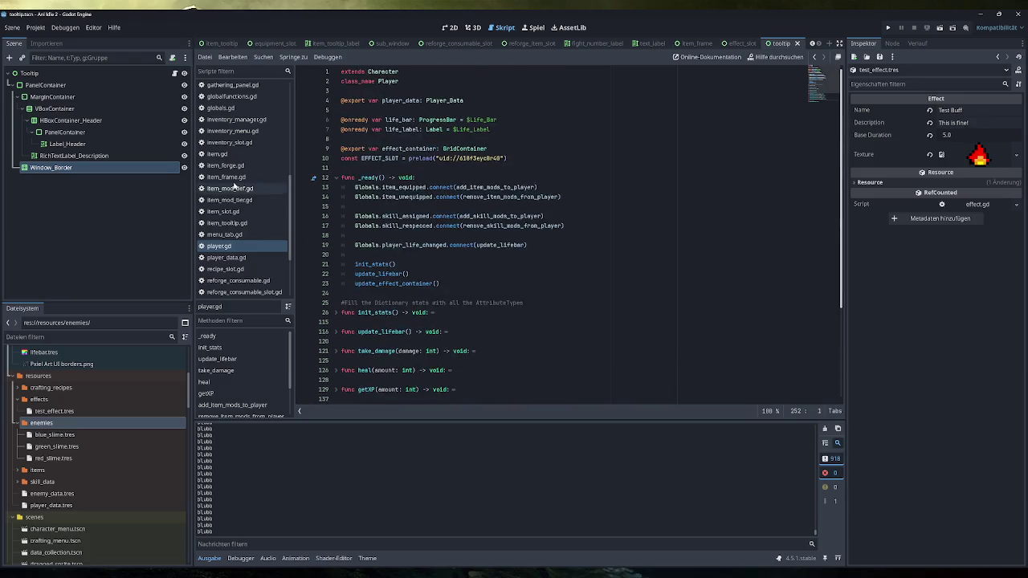
pyautogui.scroll(2, 227, 247)
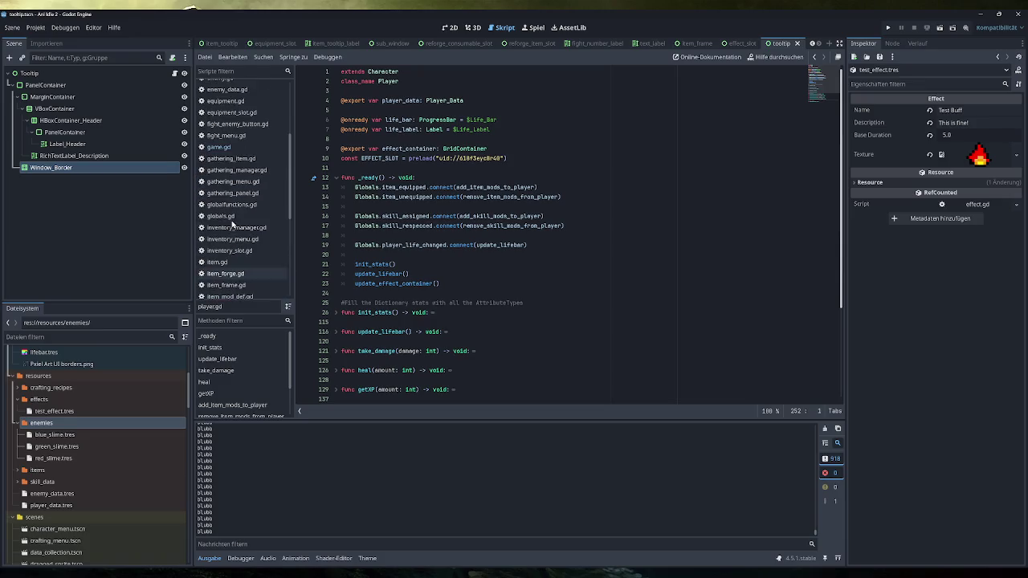
pyautogui.scroll(2, 227, 246)
pyautogui.click(218, 147)
pyautogui.scroll(-1, 562, 241)
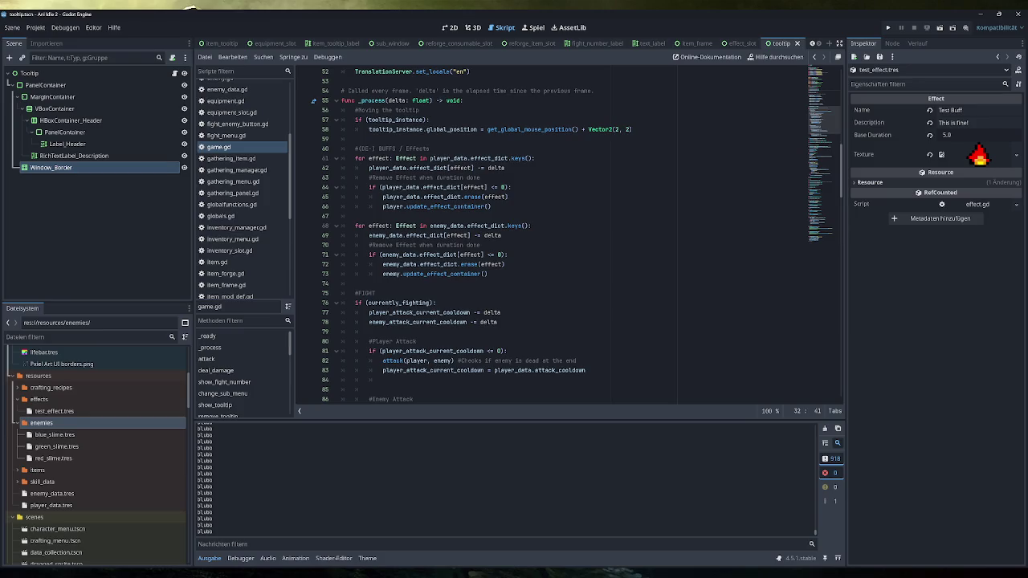
pyautogui.moveTo(345, 284); pyautogui.dragTo(359, 148)
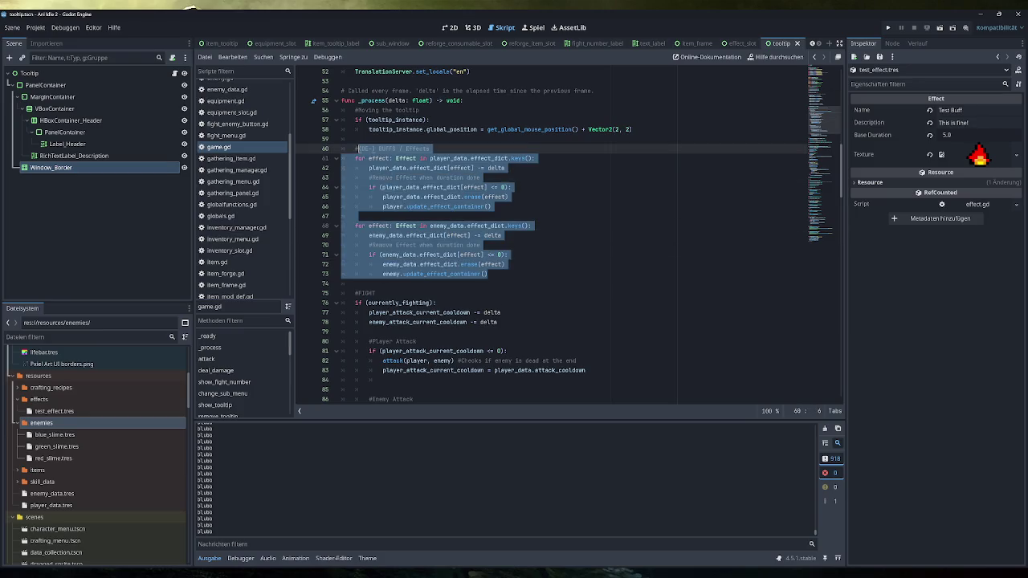
pyautogui.click(491, 207)
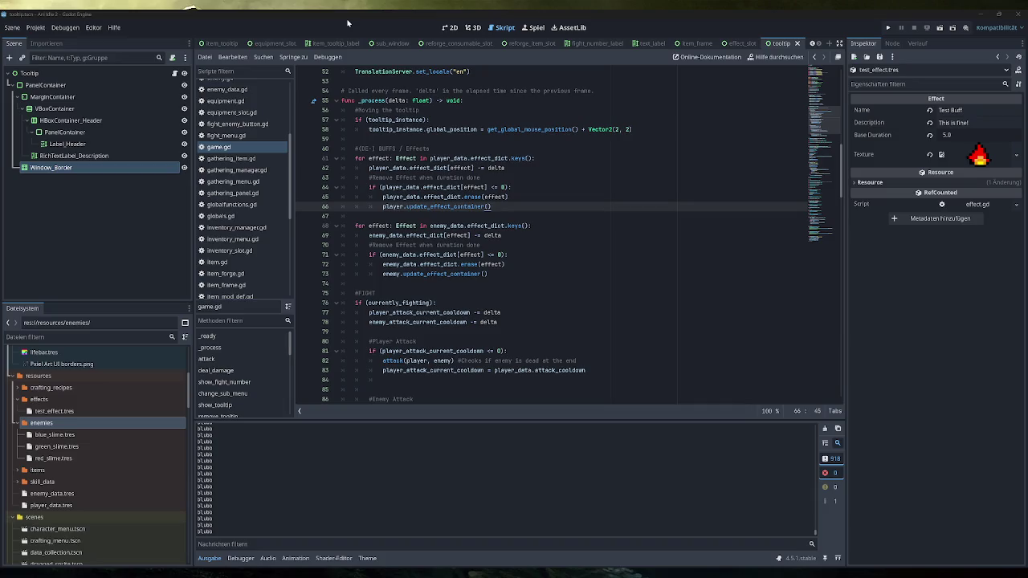
pyautogui.hotkey('alt', 'Tab')
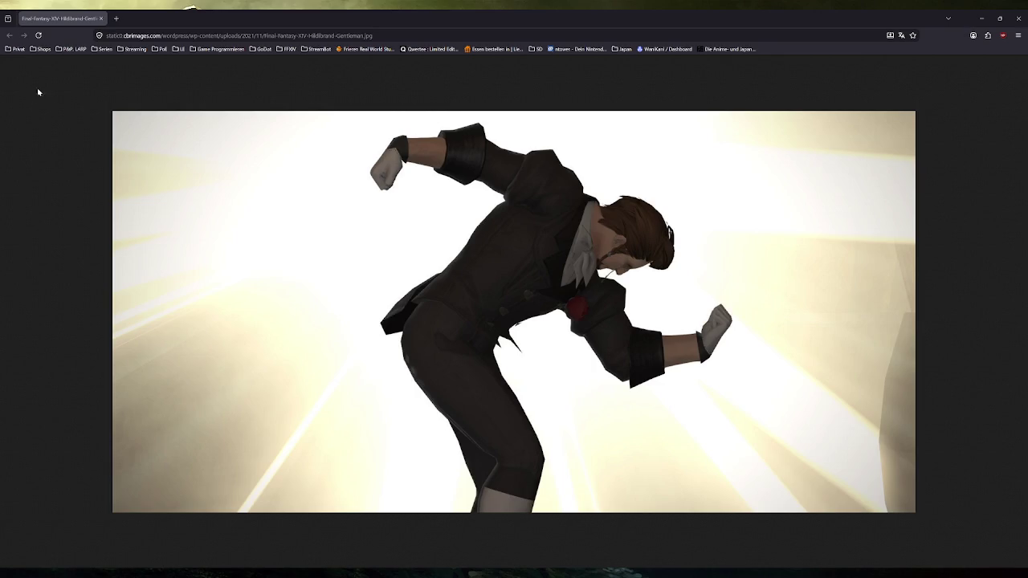
pyautogui.click(1017, 17)
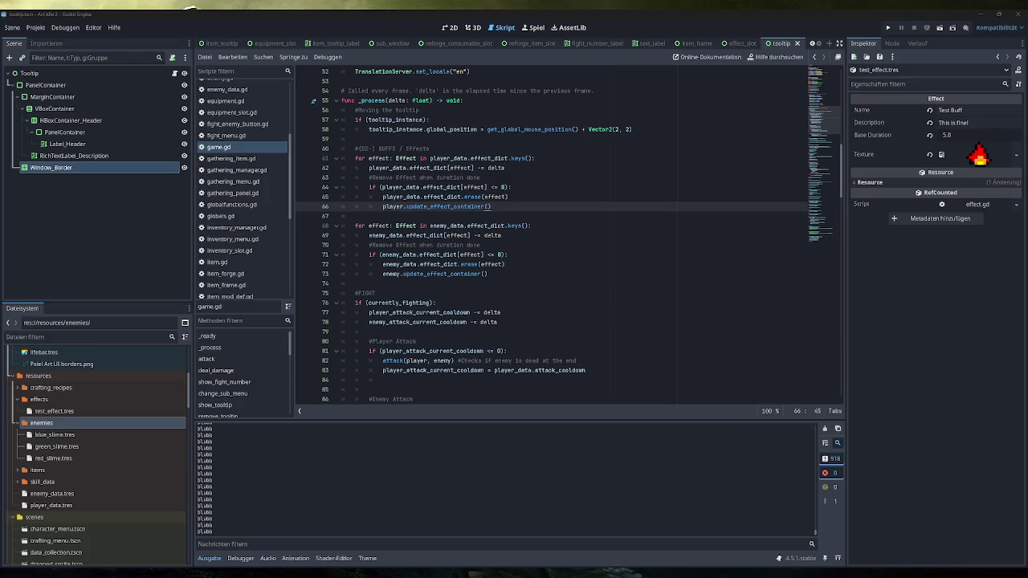
# Step: Snip the effect loop code on lines 60–74 and paste it onto the Excalidraw board
pyautogui.moveTo(522, 129)
pyautogui.moveTo(446, 208)
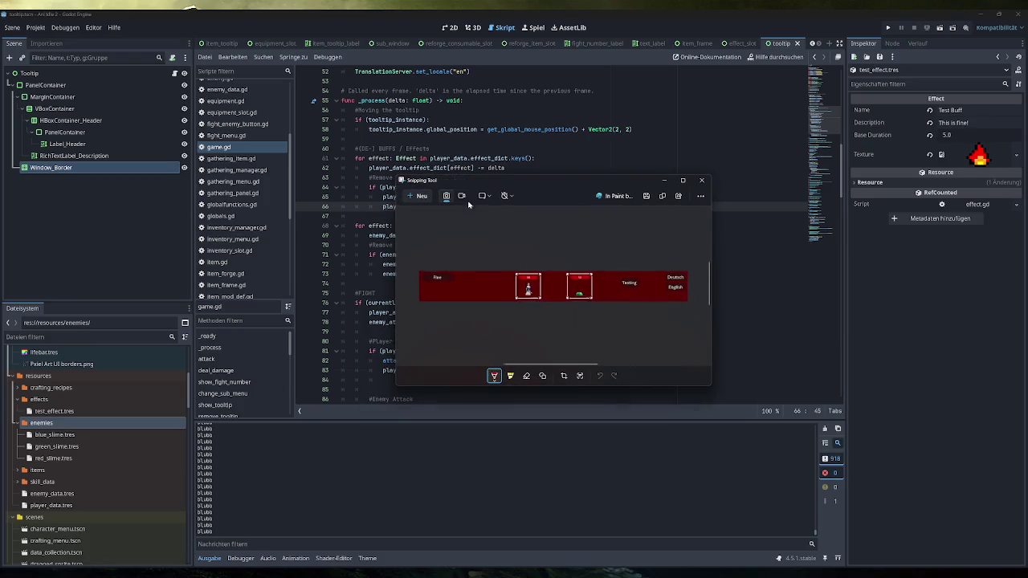
pyautogui.press('super+shift+s')
pyautogui.moveTo(342, 139)
pyautogui.mouseDown()
pyautogui.moveTo(524, 311)
pyautogui.moveTo(543, 285)
pyautogui.mouseUp()
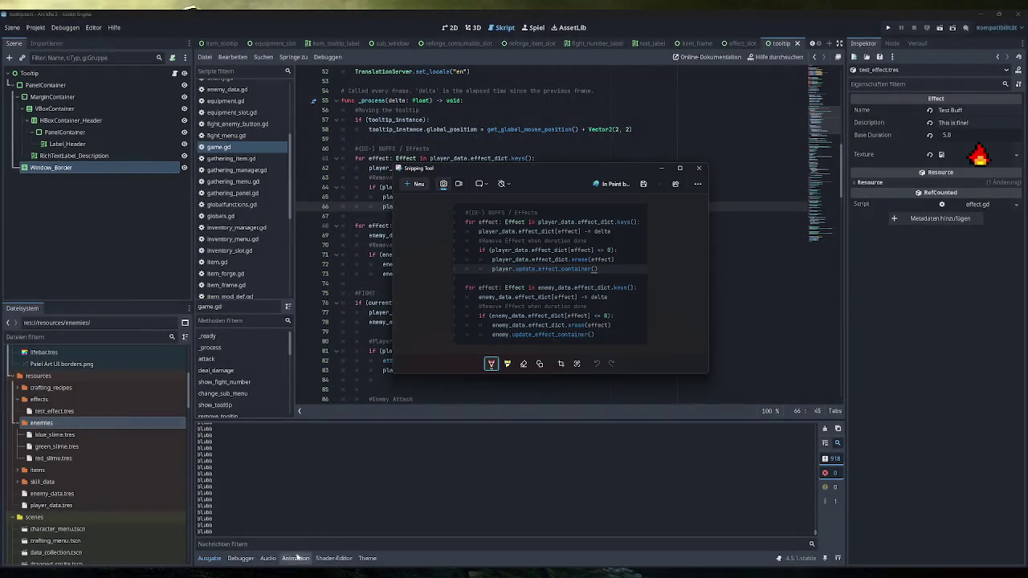
pyautogui.hotkey('alt', 'Tab')
pyautogui.scroll(-5, 517, 377)
pyautogui.hotkey('ctrl', 'v')
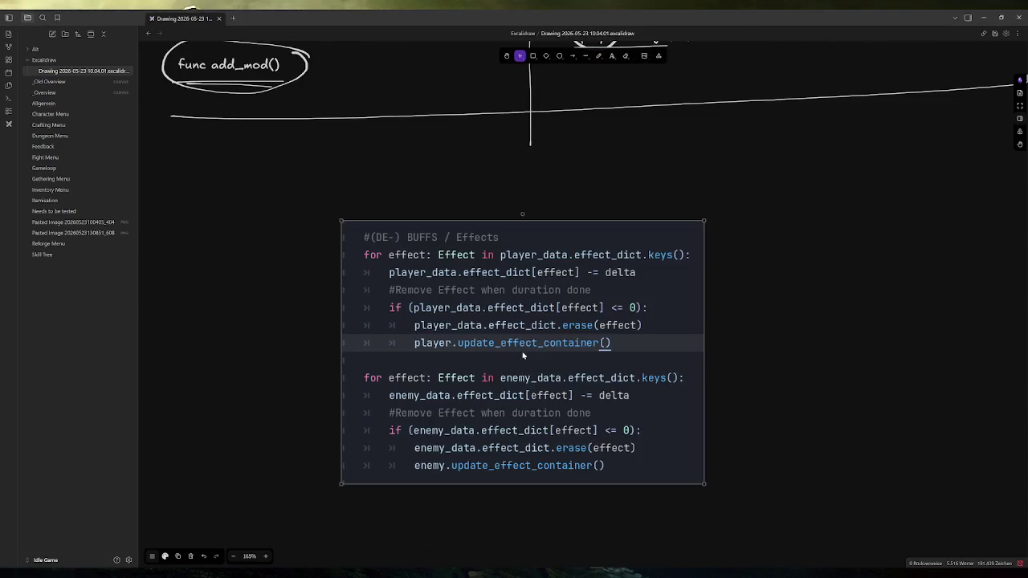
# Step: Move the pasted snippet up-left, underline 'effect' and handwrite 'Tick' beside delta
pyautogui.moveTo(501, 324)
pyautogui.mouseDown()
pyautogui.moveTo(495, 263)
pyautogui.moveTo(396, 288)
pyautogui.mouseUp()
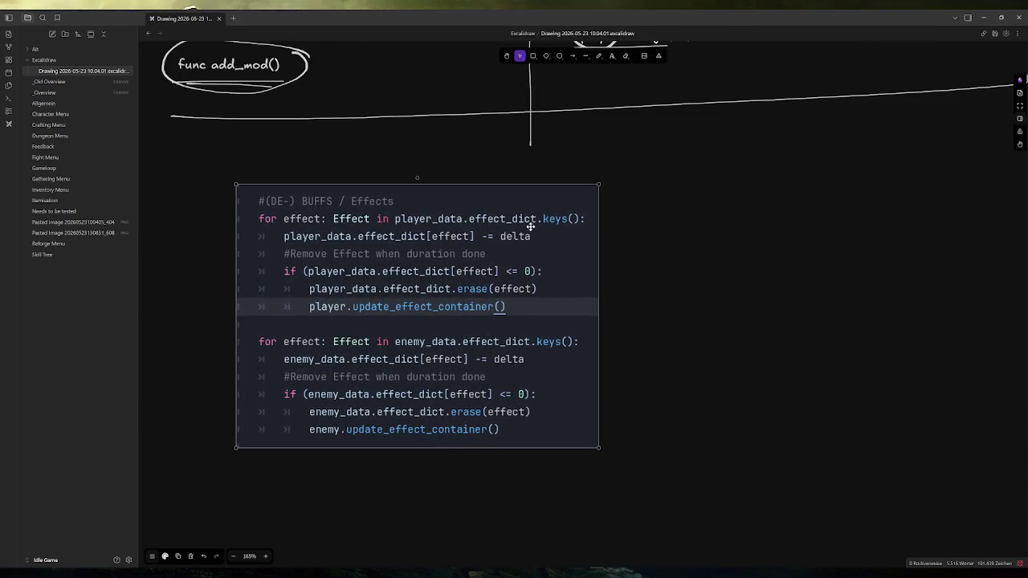
pyautogui.click(598, 56)
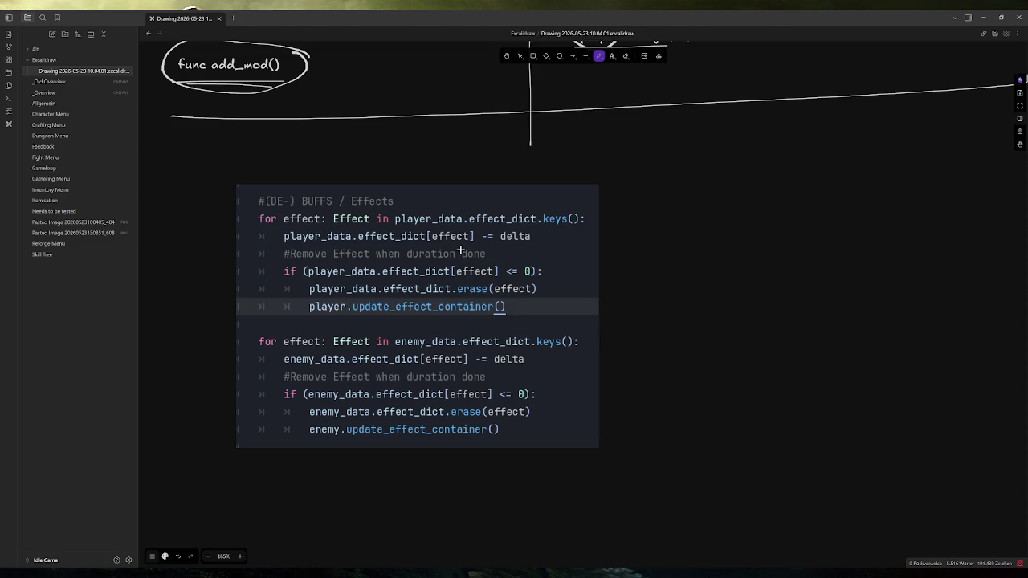
pyautogui.moveTo(283, 227); pyautogui.dragTo(319, 226)
pyautogui.moveTo(565, 252)
pyautogui.mouseDown()
pyautogui.moveTo(573, 236)
pyautogui.moveTo(576, 252)
pyautogui.moveTo(599, 257)
pyautogui.mouseUp()
pyautogui.scroll(2, 510, 261)
# Step: Draw an arrow after 'Tick' and handwrite 'func Resource( )' at its end
pyautogui.scroll(1, 510, 262)
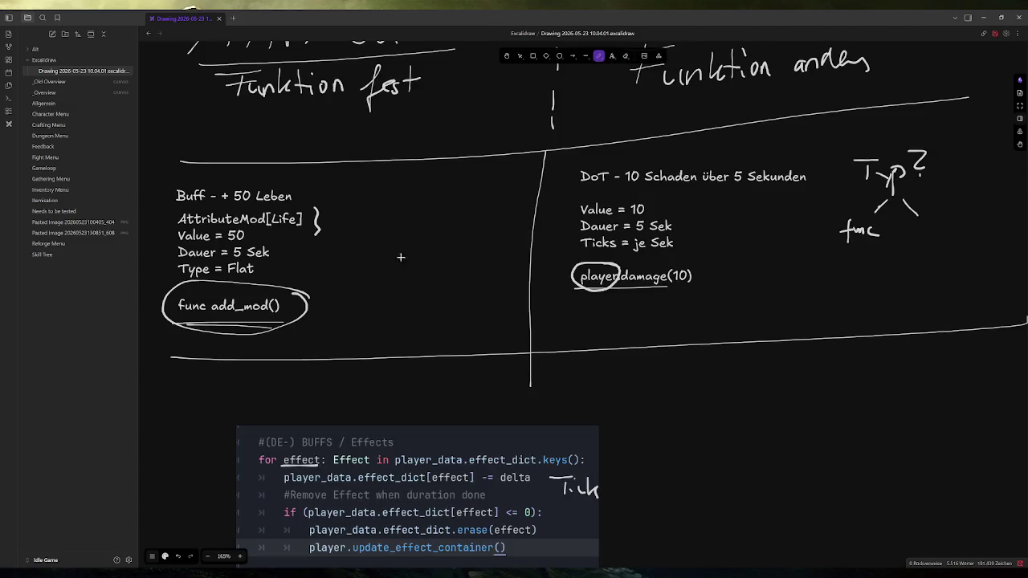
pyautogui.scroll(-3, 610, 297)
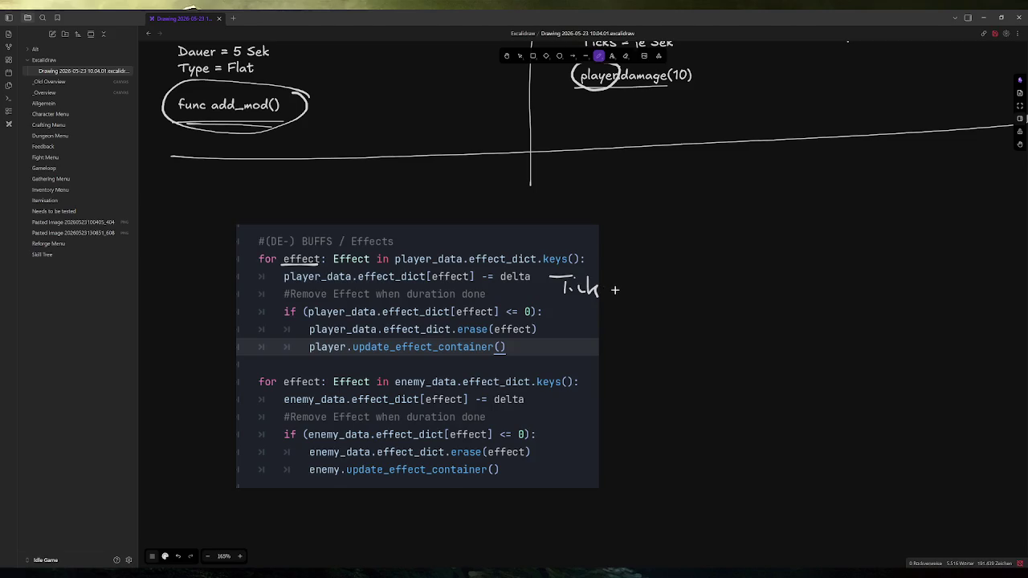
pyautogui.moveTo(607, 285)
pyautogui.mouseDown()
pyautogui.moveTo(659, 284)
pyautogui.moveTo(649, 294)
pyautogui.mouseUp()
pyautogui.moveTo(703, 262)
pyautogui.mouseDown()
pyautogui.moveTo(687, 304)
pyautogui.moveTo(696, 280)
pyautogui.mouseUp()
pyautogui.moveTo(705, 279)
pyautogui.mouseDown()
pyautogui.moveTo(704, 295)
pyautogui.moveTo(715, 281)
pyautogui.moveTo(747, 299)
pyautogui.mouseUp()
pyautogui.moveTo(767, 261)
pyautogui.mouseDown()
pyautogui.moveTo(767, 299)
pyautogui.moveTo(843, 283)
pyautogui.moveTo(861, 294)
pyautogui.mouseUp()
pyautogui.moveTo(864, 294)
pyautogui.mouseDown()
pyautogui.moveTo(876, 282)
pyautogui.moveTo(880, 294)
pyautogui.moveTo(899, 290)
pyautogui.mouseUp()
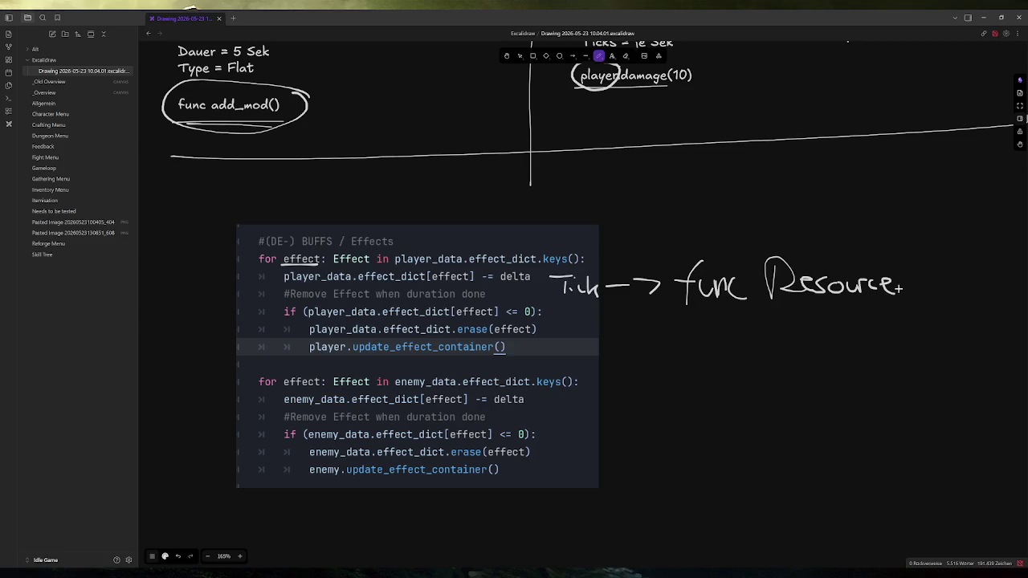
pyautogui.moveTo(915, 254); pyautogui.dragTo(910, 289)
pyautogui.moveTo(936, 254); pyautogui.dragTo(949, 293)
# Step: Handwrite 'Woher?' below func Resource( ), with 'Player Enemy' beneath it
pyautogui.moveTo(698, 344)
pyautogui.mouseDown()
pyautogui.moveTo(707, 370)
pyautogui.moveTo(726, 367)
pyautogui.moveTo(738, 337)
pyautogui.moveTo(761, 368)
pyautogui.moveTo(776, 358)
pyautogui.mouseUp()
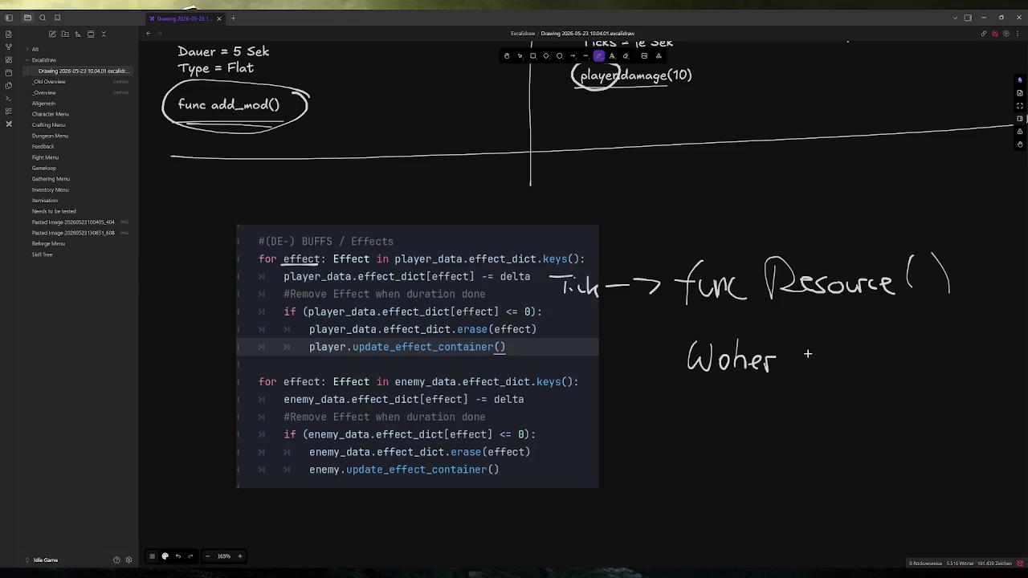
pyautogui.moveTo(789, 342); pyautogui.dragTo(797, 363)
pyautogui.click(796, 370)
pyautogui.moveTo(738, 384)
pyautogui.mouseDown()
pyautogui.moveTo(737, 405)
pyautogui.moveTo(744, 393)
pyautogui.moveTo(758, 406)
pyautogui.mouseUp()
pyautogui.moveTo(772, 397)
pyautogui.mouseDown()
pyautogui.moveTo(765, 404)
pyautogui.moveTo(778, 400)
pyautogui.moveTo(787, 419)
pyautogui.moveTo(820, 395)
pyautogui.moveTo(853, 408)
pyautogui.mouseUp()
pyautogui.moveTo(845, 393)
pyautogui.mouseDown()
pyautogui.moveTo(863, 394)
pyautogui.moveTo(867, 379)
pyautogui.mouseUp()
pyautogui.moveTo(850, 395); pyautogui.dragTo(866, 394)
pyautogui.moveTo(871, 408)
pyautogui.mouseDown()
pyautogui.moveTo(879, 398)
pyautogui.moveTo(912, 401)
pyautogui.moveTo(925, 411)
pyautogui.moveTo(908, 433)
pyautogui.mouseUp()
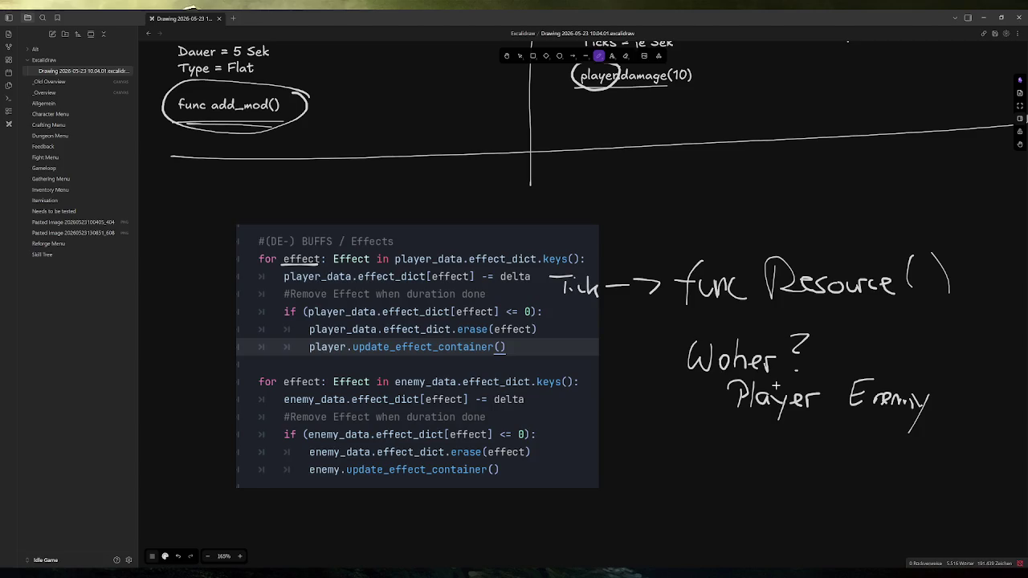
# Step: Link 'Char' to the Resource parentheses, branch 'heal' under Player and Enemy, and add the slash
pyautogui.moveTo(924, 272); pyautogui.dragTo(894, 229)
pyautogui.moveTo(838, 198)
pyautogui.mouseDown()
pyautogui.moveTo(880, 227)
pyautogui.moveTo(900, 211)
pyautogui.mouseUp()
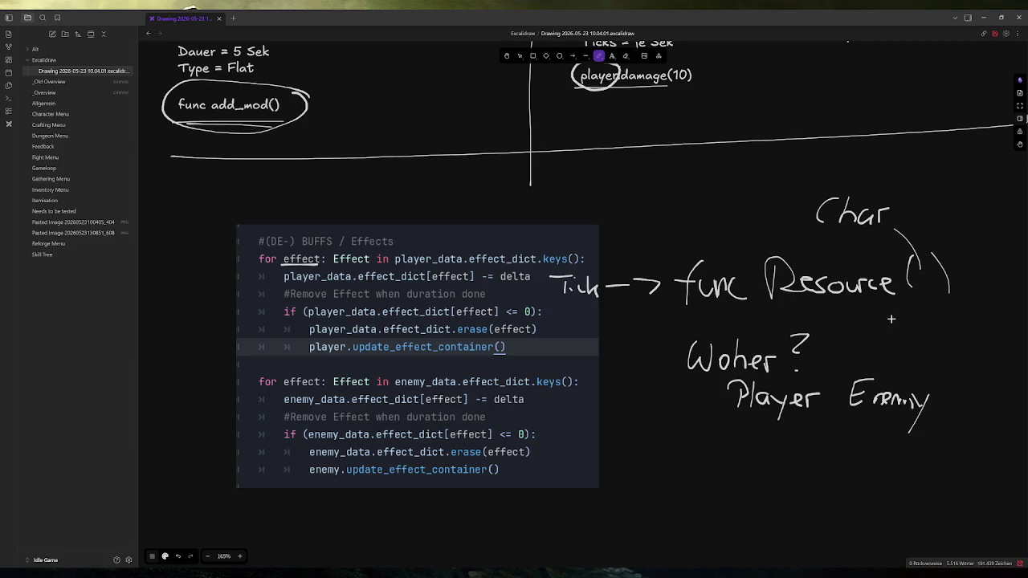
pyautogui.moveTo(760, 420)
pyautogui.mouseDown()
pyautogui.moveTo(677, 470)
pyautogui.moveTo(734, 474)
pyautogui.mouseUp()
pyautogui.moveTo(890, 421)
pyautogui.mouseDown()
pyautogui.moveTo(923, 472)
pyautogui.moveTo(935, 471)
pyautogui.mouseUp()
pyautogui.moveTo(944, 466); pyautogui.dragTo(952, 474)
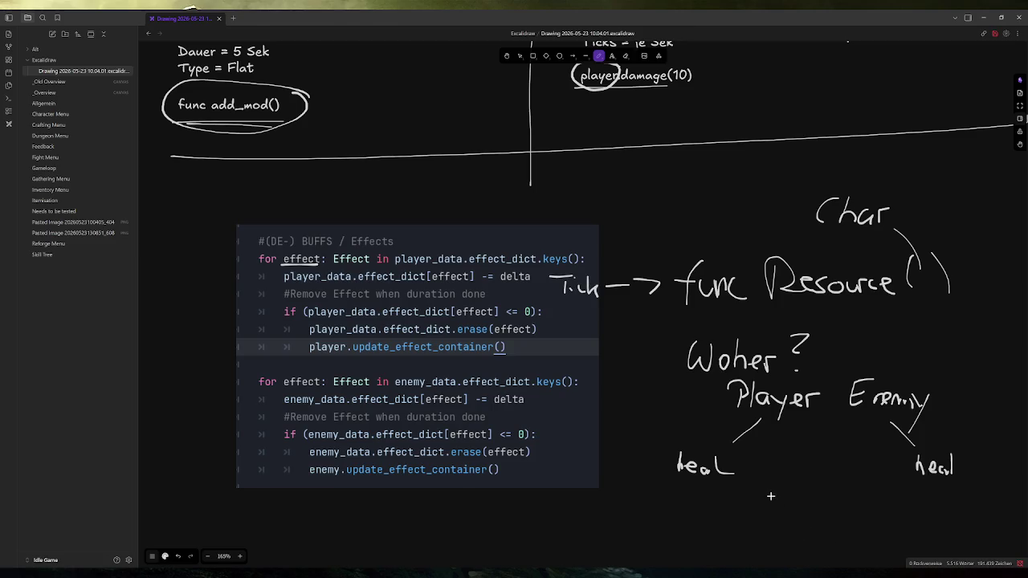
pyautogui.moveTo(831, 374); pyautogui.dragTo(823, 416)
# Step: Dot after Char, undo the stray letters, and wrap Char in parentheses
pyautogui.click(897, 218)
pyautogui.moveTo(910, 189)
pyautogui.mouseDown()
pyautogui.moveTo(913, 212)
pyautogui.moveTo(927, 219)
pyautogui.mouseUp()
pyautogui.hotkey('ctrl', 'z')
pyautogui.hotkey('ctrl', 'z')
pyautogui.hotkey('ctrl', 'z')
pyautogui.moveTo(816, 182); pyautogui.dragTo(809, 244)
pyautogui.moveTo(886, 187); pyautogui.dragTo(897, 246)
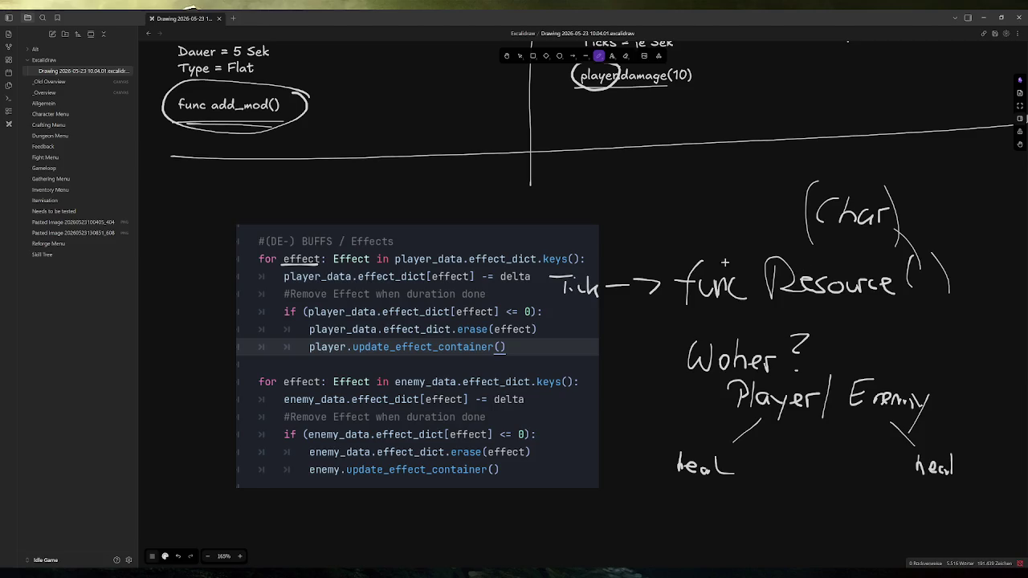
pyautogui.click(519, 60)
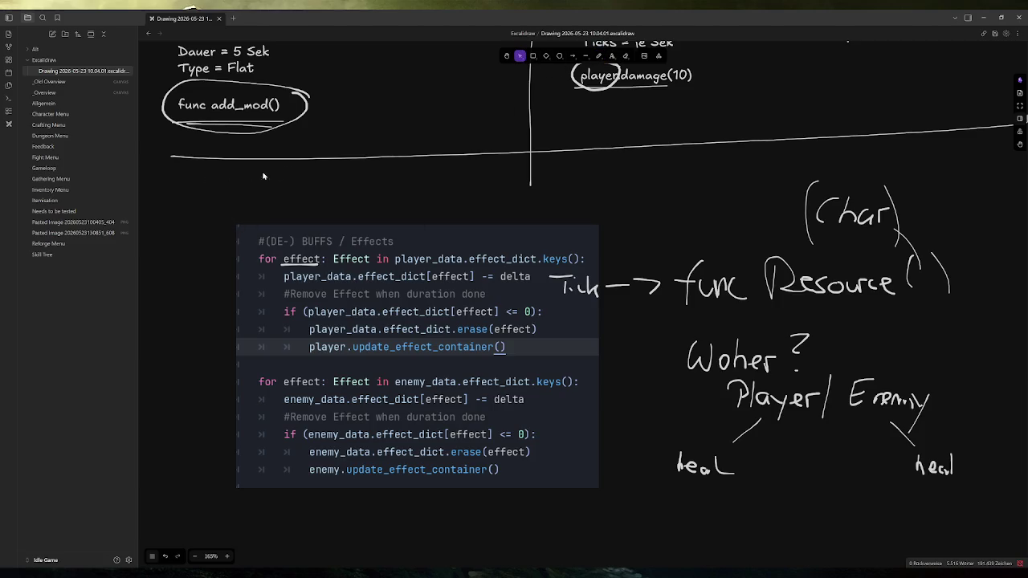
# Step: Box-select the code snippet with all its handwritten notes and delete them
pyautogui.moveTo(226, 173)
pyautogui.mouseDown()
pyautogui.moveTo(906, 437)
pyautogui.moveTo(968, 522)
pyautogui.mouseUp()
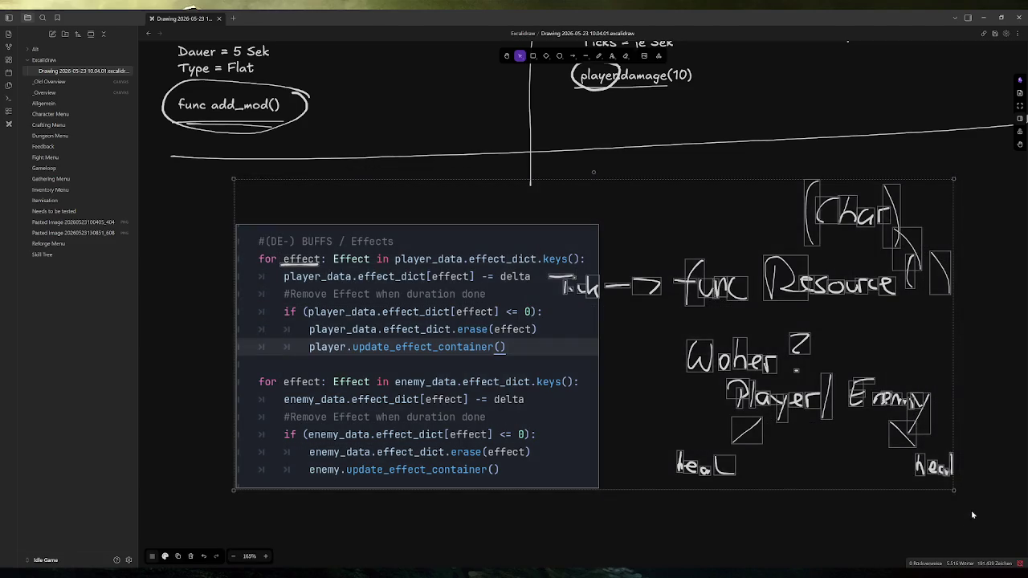
pyautogui.press('Delete')
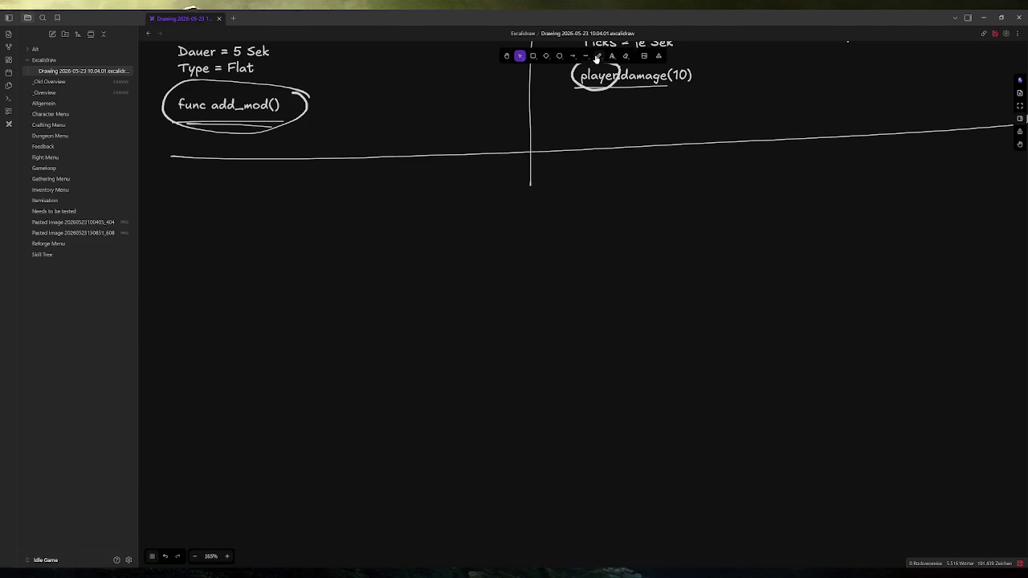
pyautogui.click(598, 56)
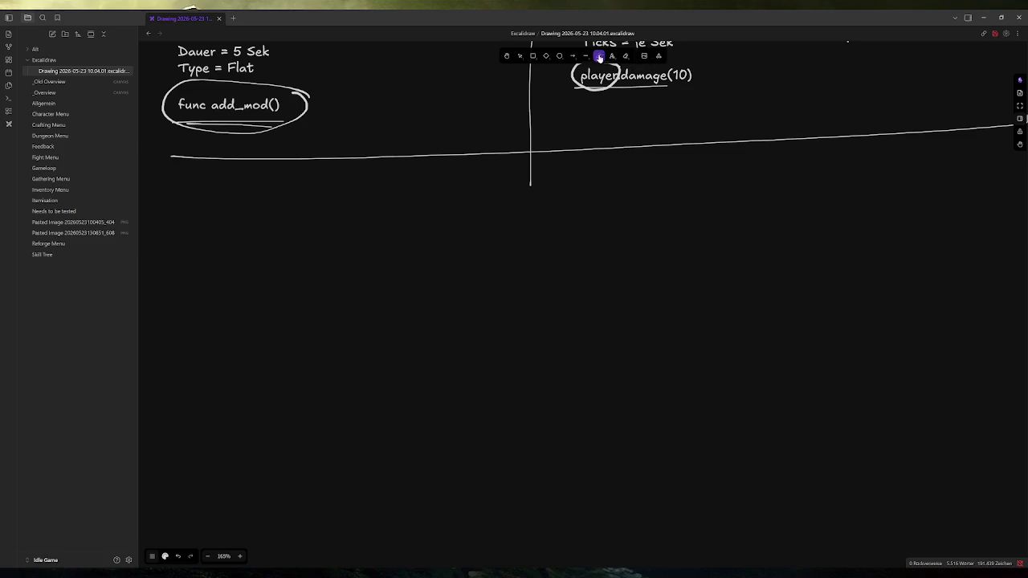
# Step: Place a text note below the divider reading 'Resource - Effect'
pyautogui.click(612, 57)
pyautogui.click(213, 233)
pyautogui.press('Escape')
pyautogui.write('abcd')
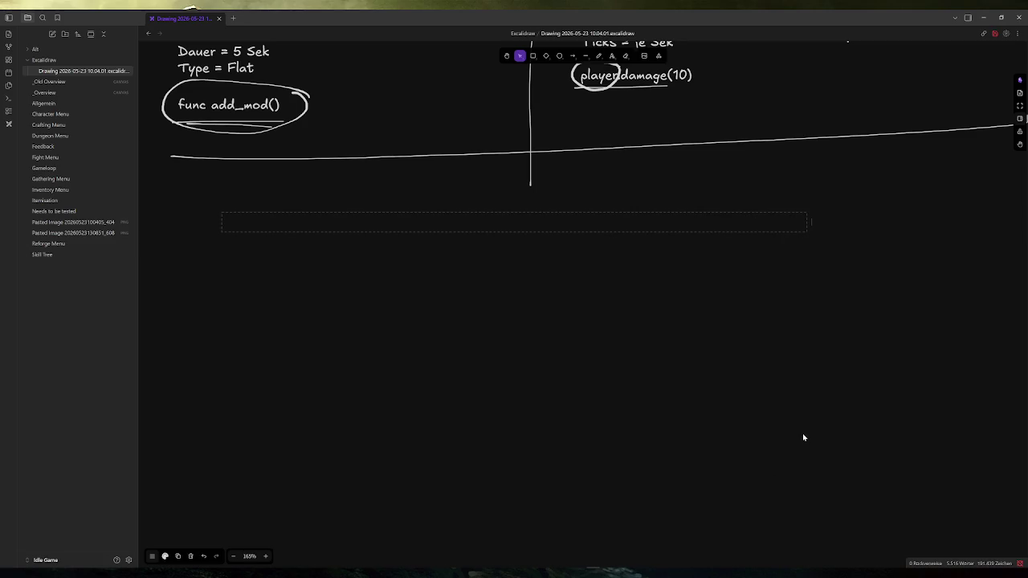
pyautogui.write('REsource E')
pyautogui.write('ffect')
pyautogui.press('Escape')
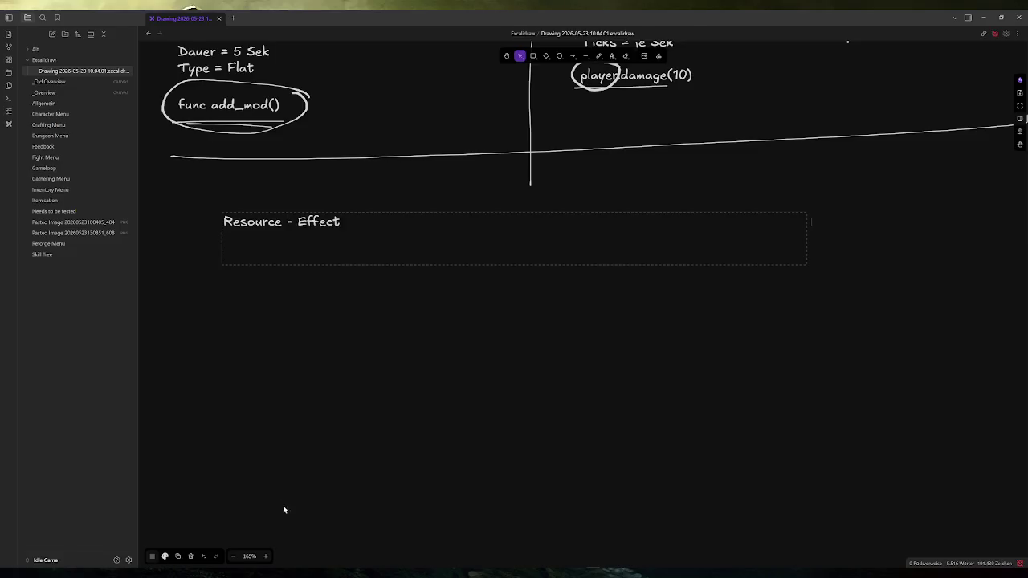
# Step: Check the fields in effect.gd in Godot, then return and start a new line
pyautogui.hotkey('alt', 'Tab')
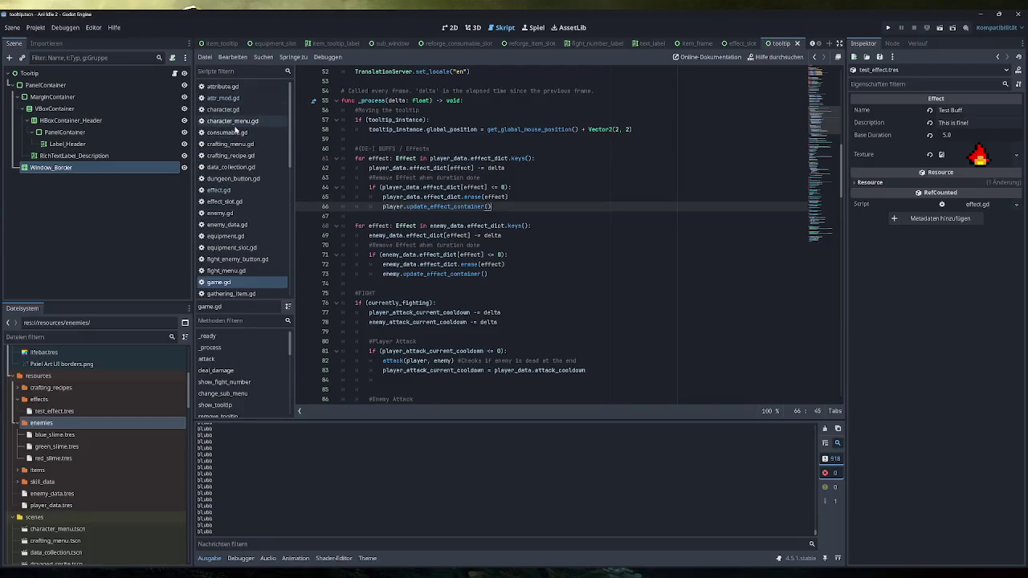
pyautogui.click(242, 190)
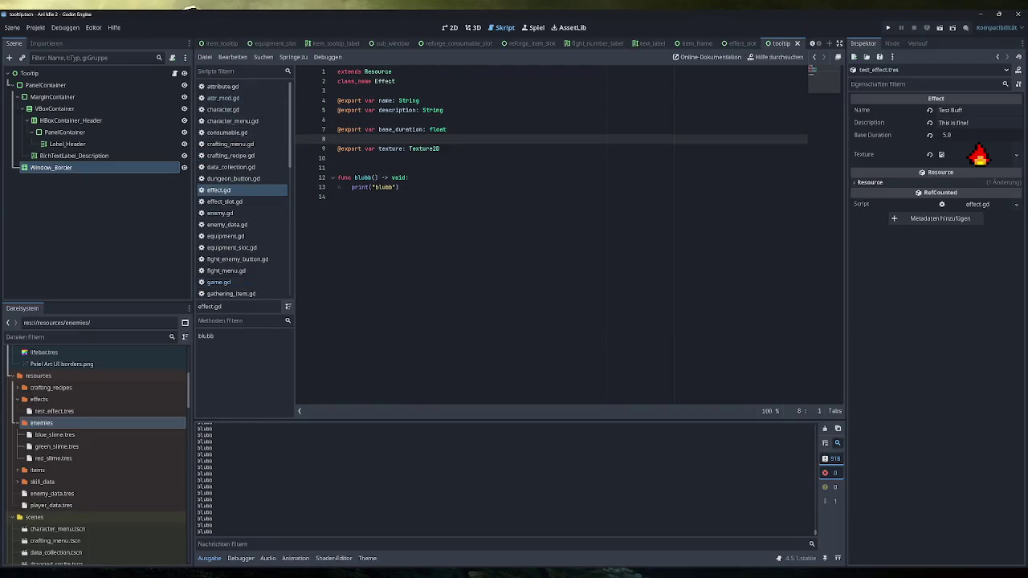
pyautogui.click(980, 18)
pyautogui.press('Return')
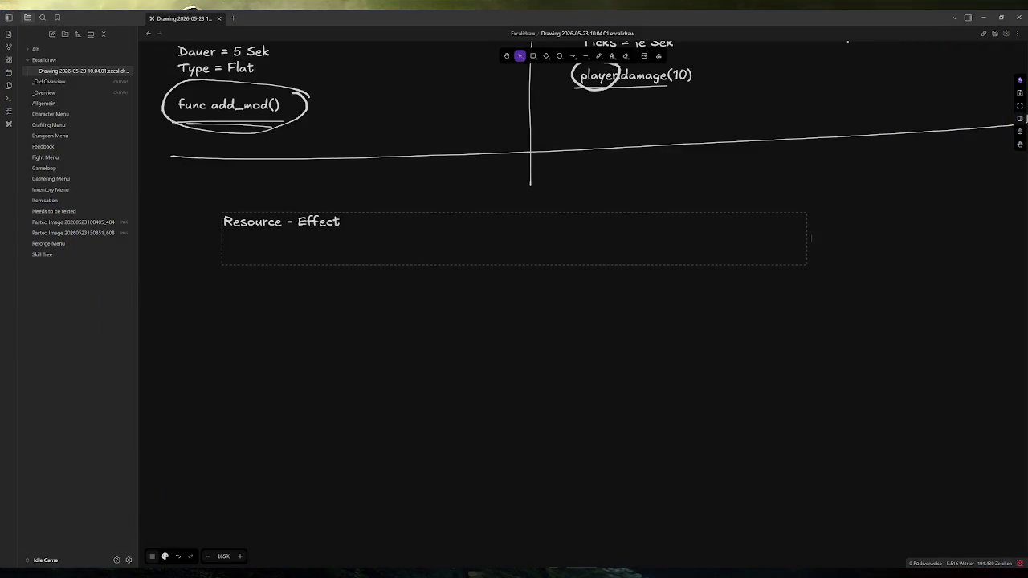
# Step: List the fields '- Name', '- Beschreibung', '- Texture' and '- Dauer (Insgesamt)' under the heading
pyautogui.write('- Mana')
pyautogui.press('Return')
pyautogui.press('BackSpace')
pyautogui.press('BackSpace')
pyautogui.press('BackSpace')
pyautogui.press('BackSpace')
pyautogui.write('Name')
pyautogui.press('Return')
pyautogui.write('- Bes')
pyautogui.write('chreibung')
pyautogui.press('Return')
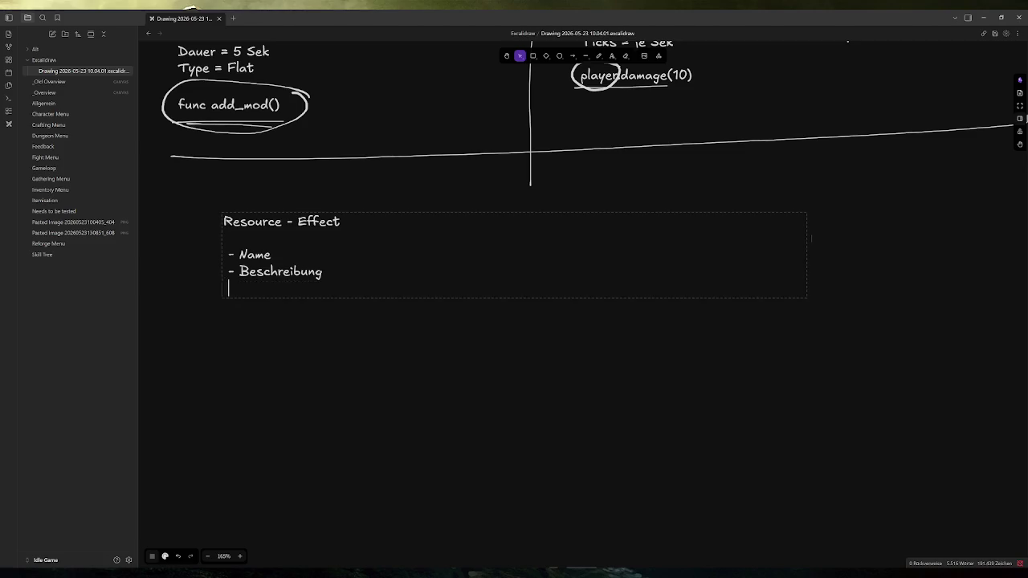
pyautogui.write('- Texture')
pyautogui.press('Return')
pyautogui.press('Return')
pyautogui.write('- Dauer')
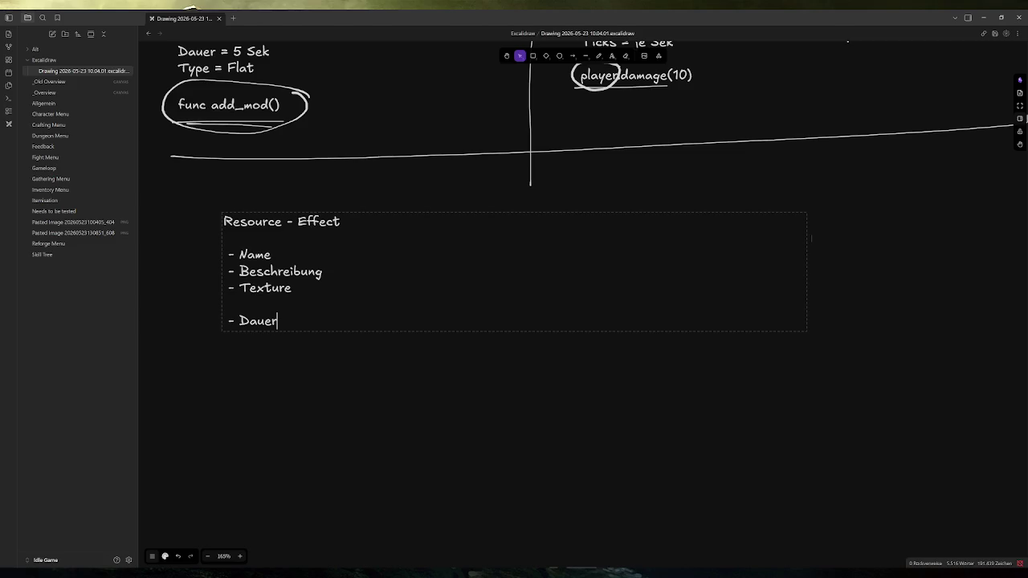
pyautogui.write(' (Insgesamt')
pyautogui.write(')')
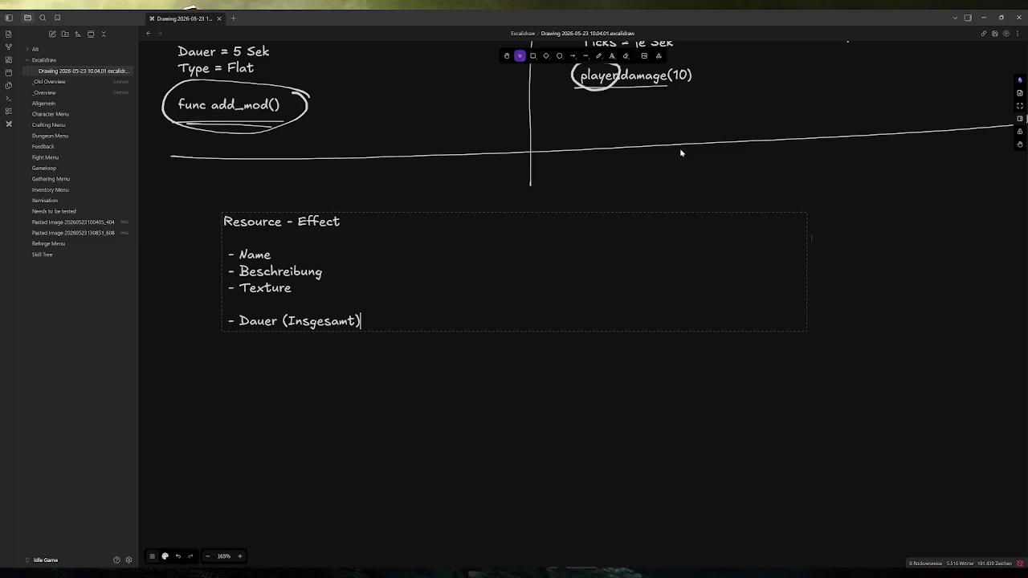
# Step: Narrow the Resource - Effect text box and resume editing after Dauer (Insgesamt)
pyautogui.click(808, 266)
pyautogui.press('Escape')
pyautogui.click(466, 263)
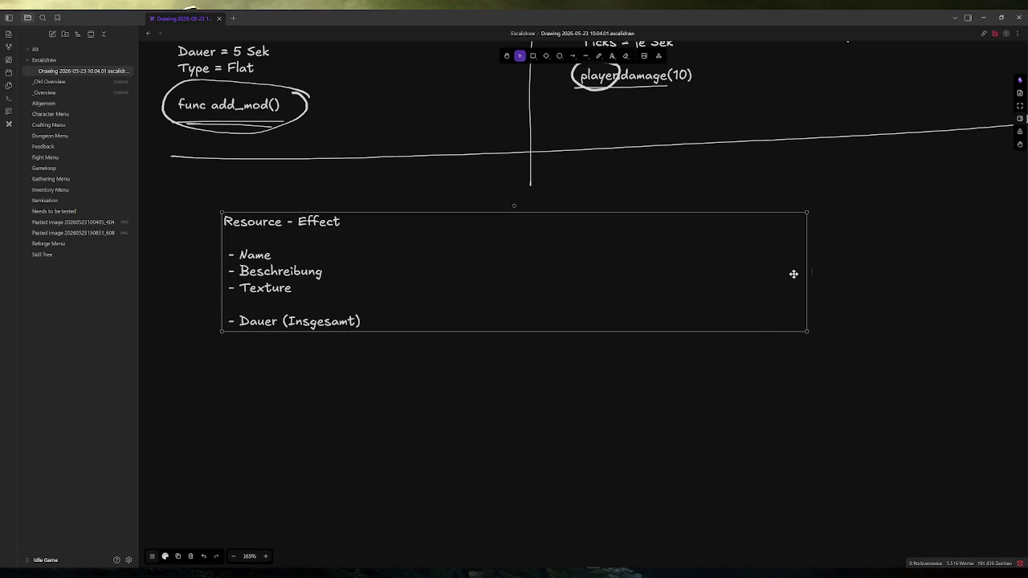
pyautogui.moveTo(807, 272); pyautogui.dragTo(391, 273)
pyautogui.press('Return')
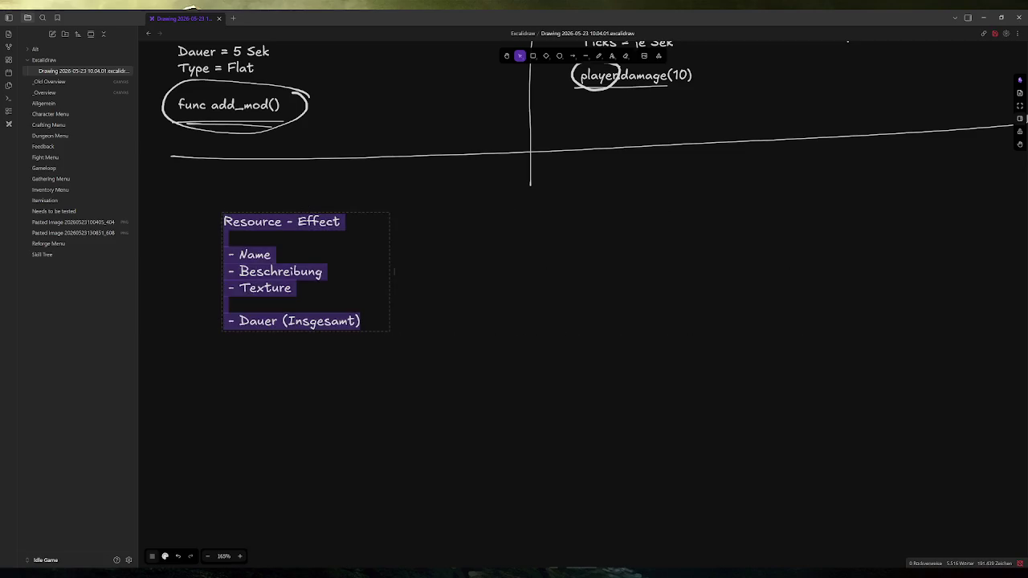
pyautogui.press('Right')
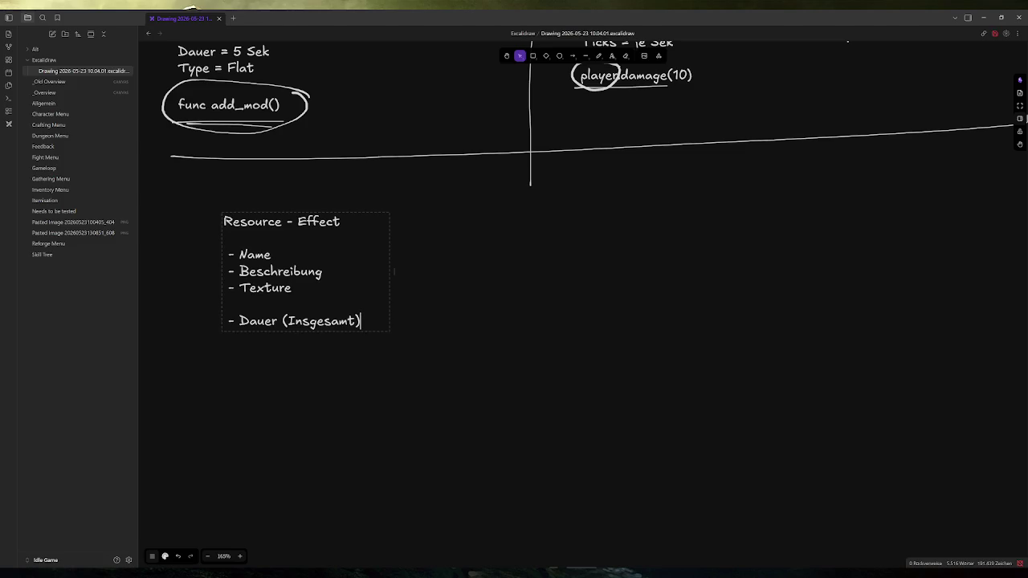
# Step: Add the line '- Type (MOD, DOT, HOT)' to the field list
pyautogui.press('Return')
pyautogui.press('Return')
pyautogui.write('- Typ')
pyautogui.write('e ')
pyautogui.write('(')
pyautogui.write('M')
pyautogui.write('o')
pyautogui.press('BackSpace')
pyautogui.write('OD, ')
pyautogui.write('DOT, ')
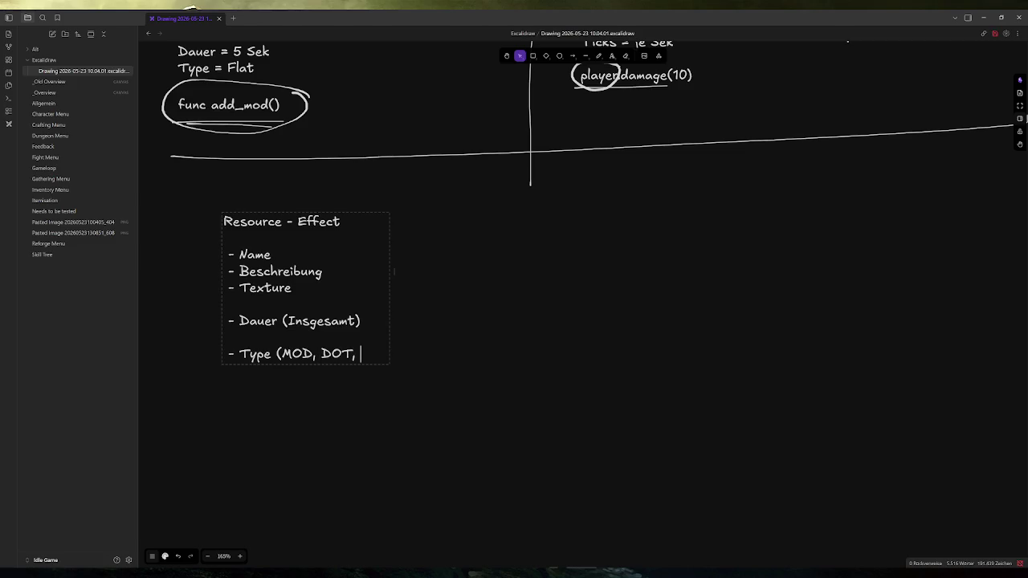
pyautogui.write('HOT)')
pyautogui.press('Escape')
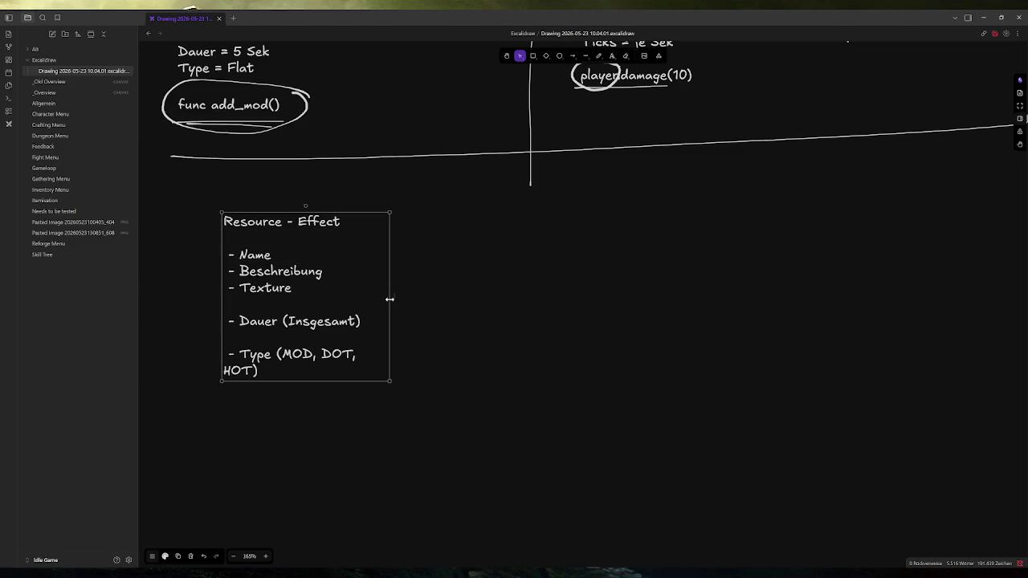
# Step: Widen the text box so the Type line fits, then highlight MOD
pyautogui.moveTo(389, 295); pyautogui.dragTo(448, 295)
pyautogui.doubleClick(424, 344)
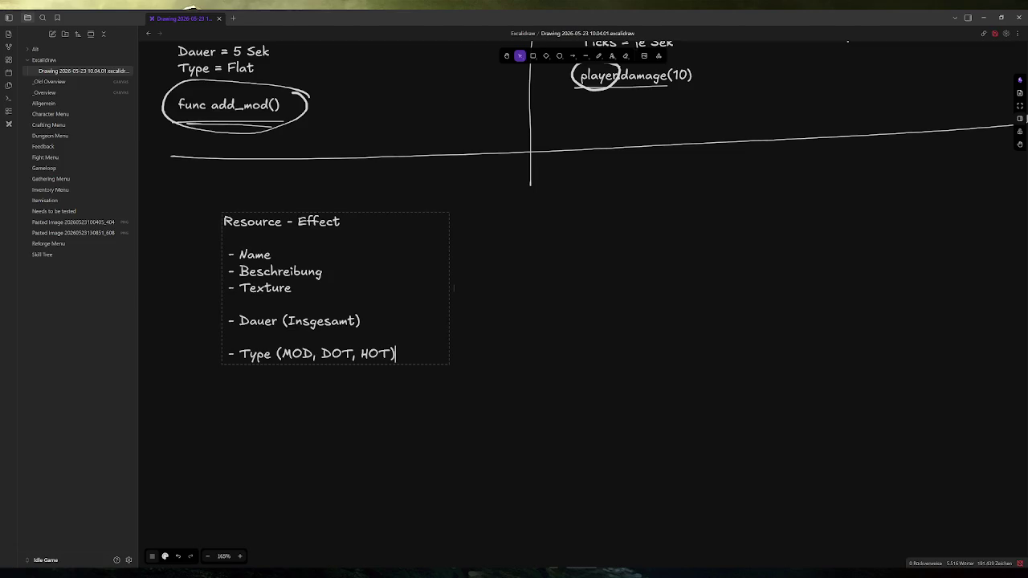
pyautogui.hotkey('ctrl', 'Left')
pyautogui.hotkey('ctrl', 'Left')
pyautogui.hotkey('ctrl', 'Left')
pyautogui.hotkey('ctrl', 'shift', 'Right')
pyautogui.hotkey('ctrl', 'Right')
pyautogui.hotkey('ctrl', 'shift', 'Right')
pyautogui.hotkey('ctrl', 'Right')
pyautogui.hotkey('ctrl', 'shift', 'Right')
pyautogui.scroll(2, 397, 348)
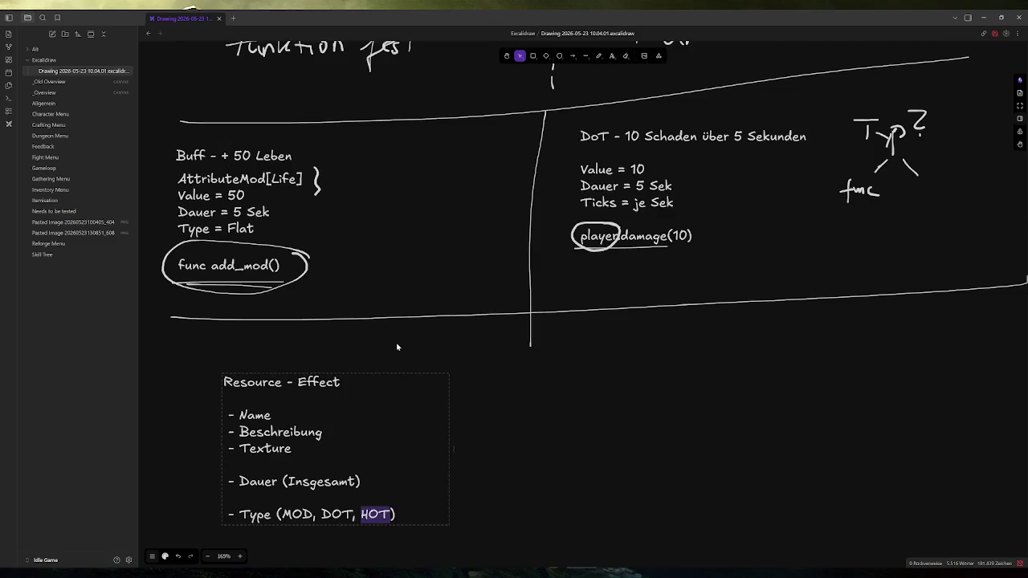
pyautogui.scroll(2, 521, 321)
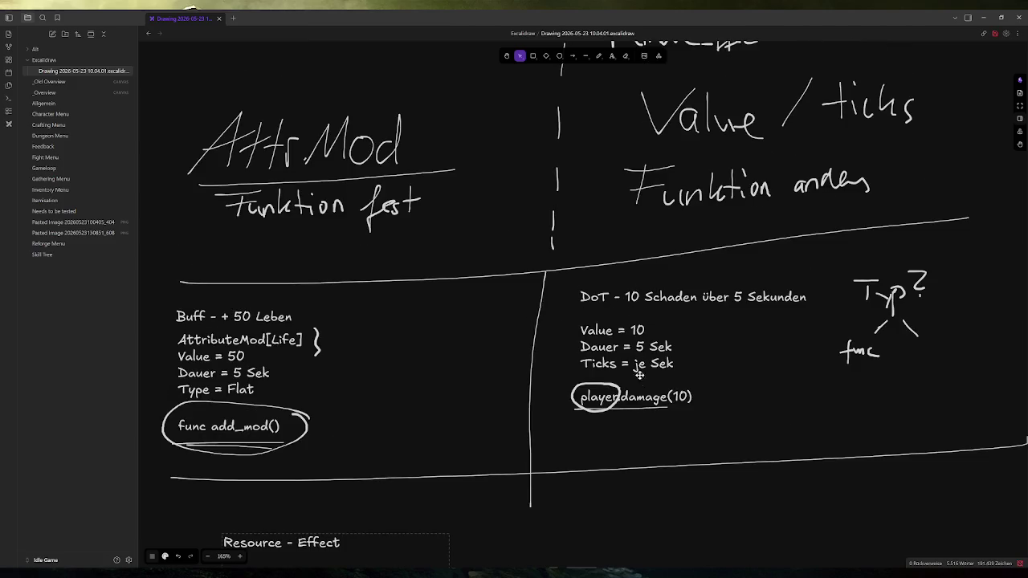
pyautogui.scroll(-5, 630, 381)
pyautogui.scroll(1, 402, 346)
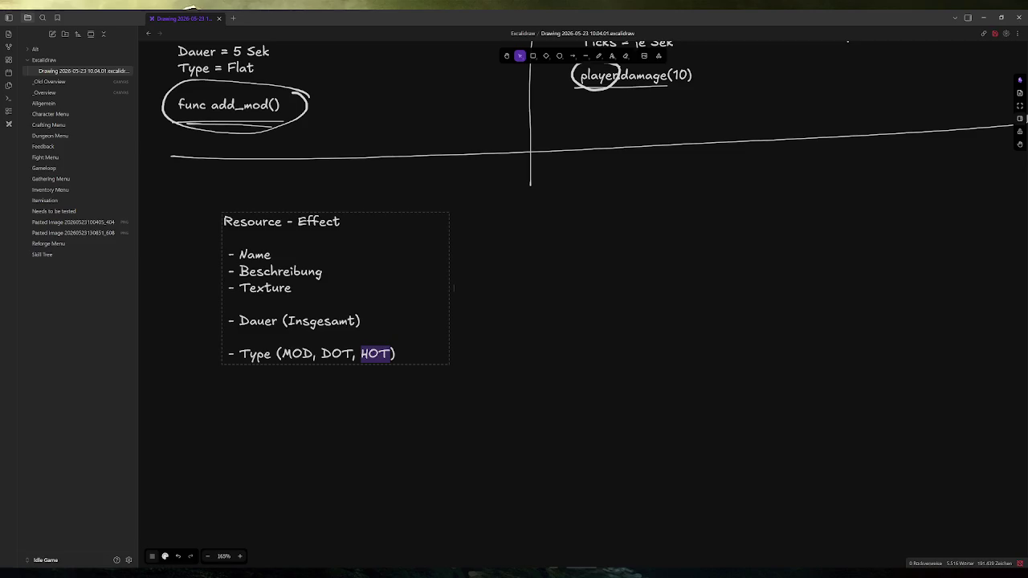
pyautogui.press('Up')
# Step: Leave the field list and bring up the Snipping Tool capture of the effect loops
pyautogui.press('Down')
pyautogui.hotkey('alt', 'Tab')
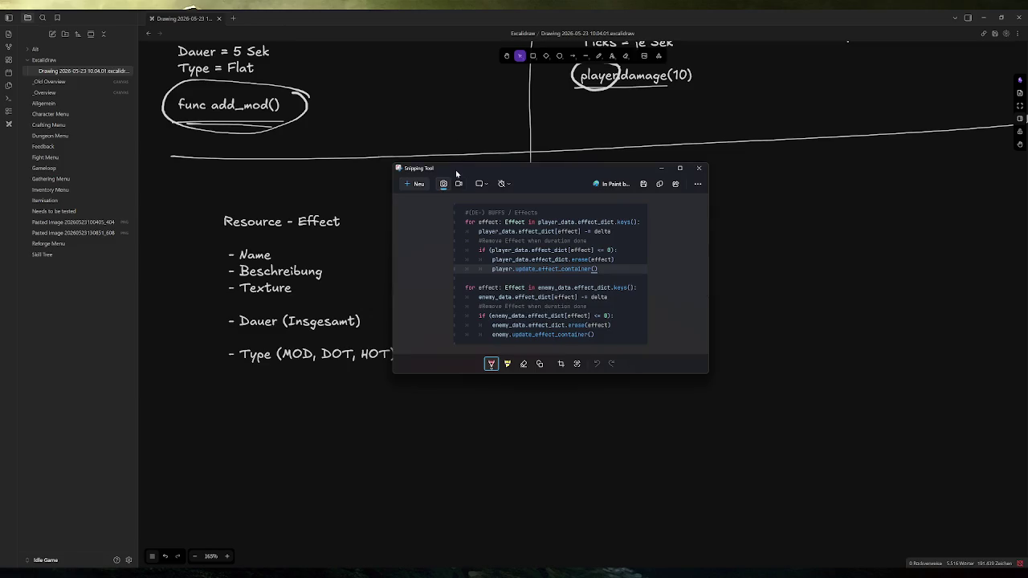
# Step: Cancel a new screen capture and close the Snipping Tool window showing the character image
pyautogui.press('super+shift+s')
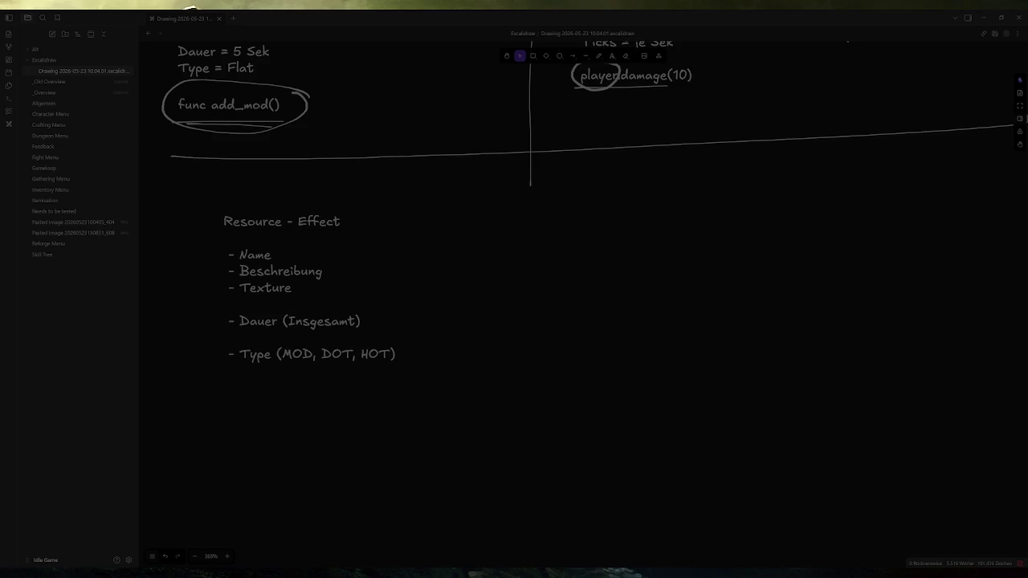
pyautogui.press('Escape')
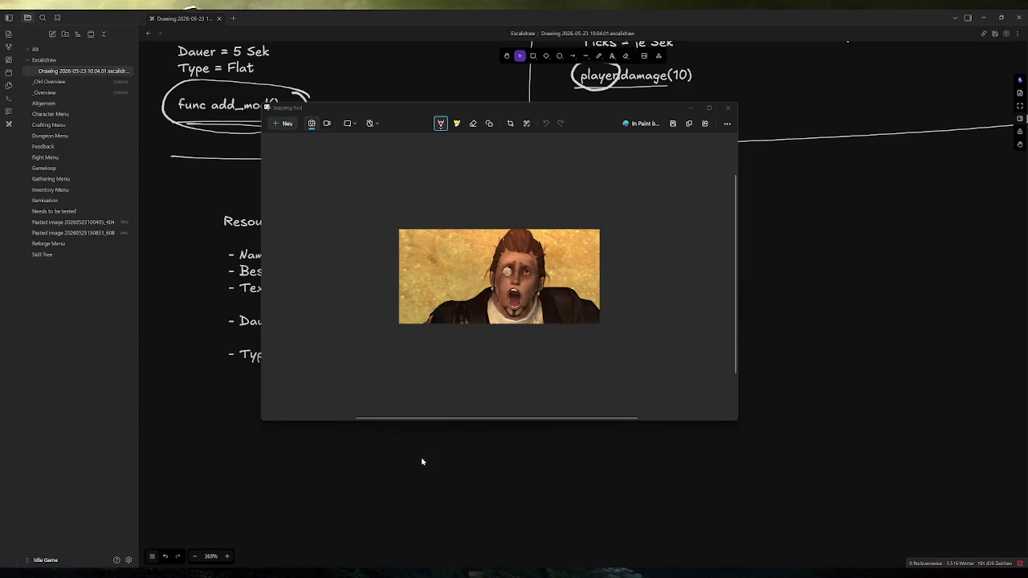
pyautogui.click(729, 108)
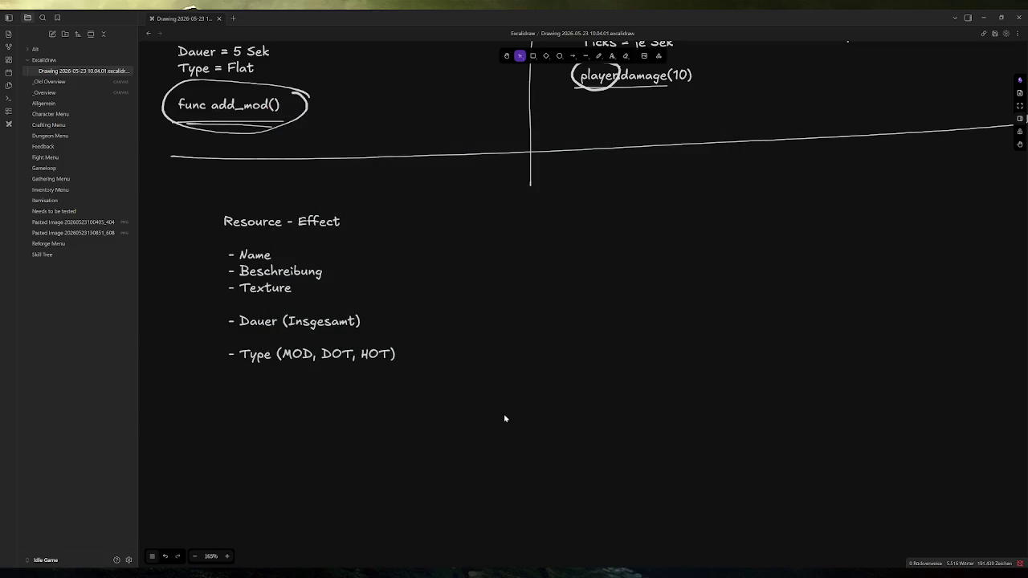
# Step: Highlight MOD and HOT in the Resource - Effect list, then start a new screen capture
pyautogui.click(415, 355)
pyautogui.doubleClick(415, 355)
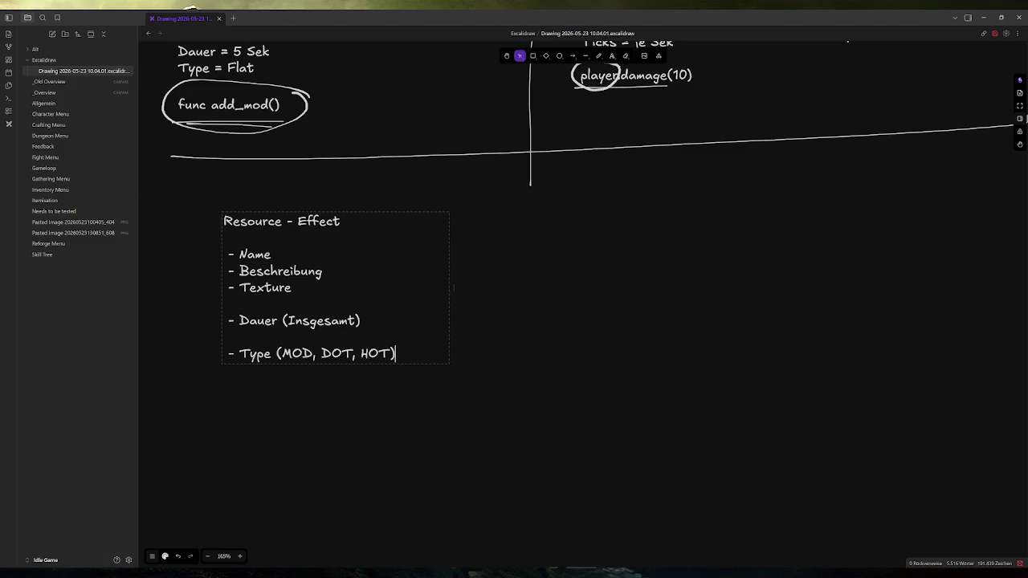
pyautogui.doubleClick(297, 354)
pyautogui.doubleClick(375, 354)
pyautogui.click(454, 287)
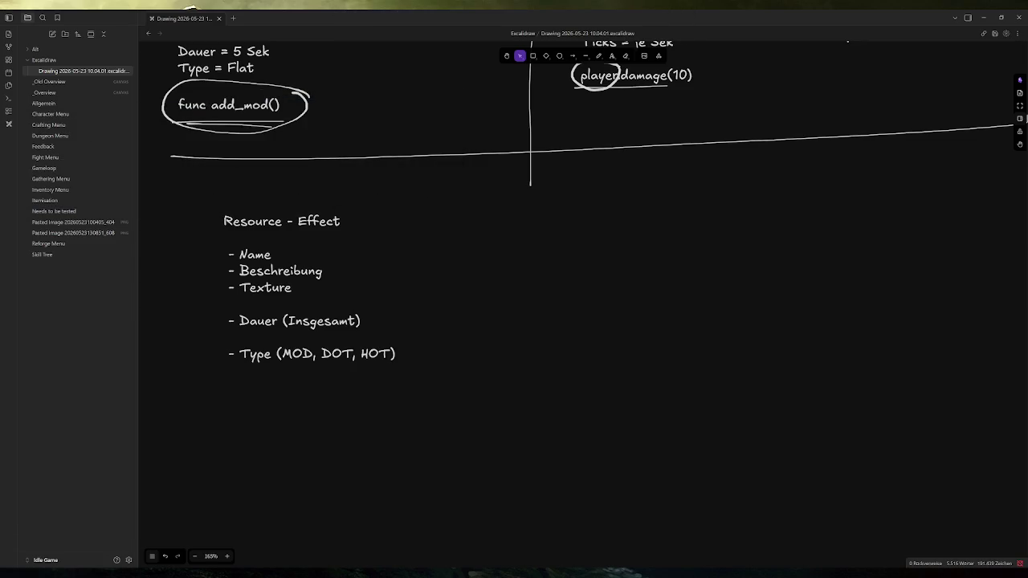
pyautogui.press('super+shift+s')
pyautogui.press('Escape')
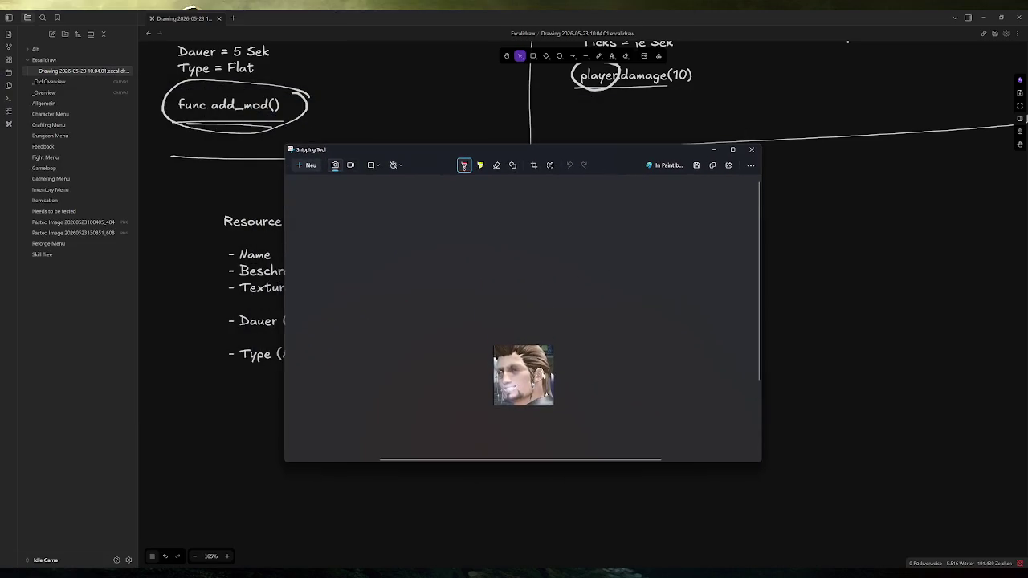
# Step: Enlarge the portrait snip preview and copy it to the clipboard
pyautogui.keyDown('ctrl'); pyautogui.scroll(3, 547, 306); pyautogui.keyUp('ctrl')
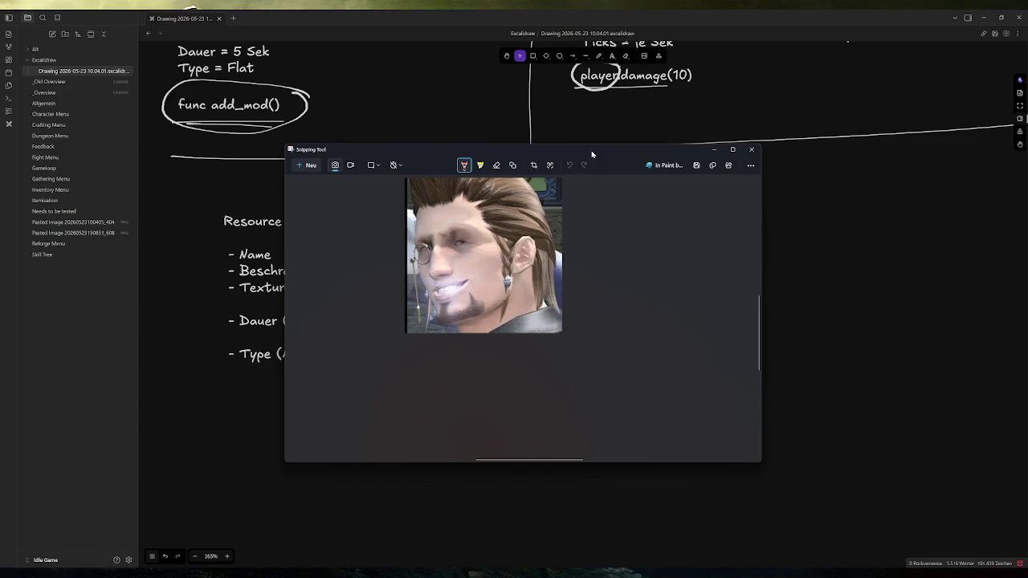
pyautogui.scroll(1, 566, 223)
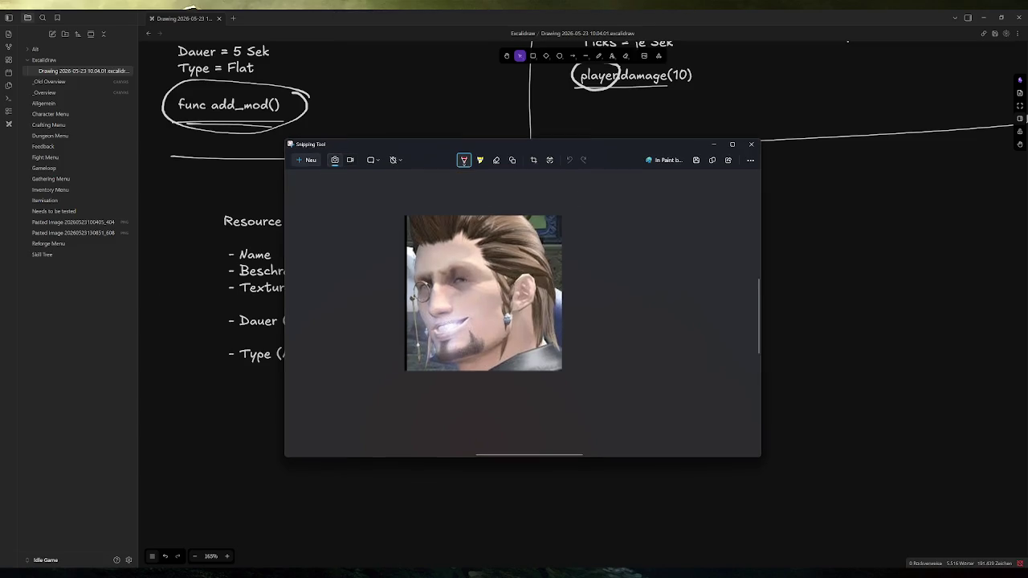
pyautogui.hotkey('ctrl', 'c')
# Step: Close the Snipping Tool window holding the portrait capture
pyautogui.click(751, 145)
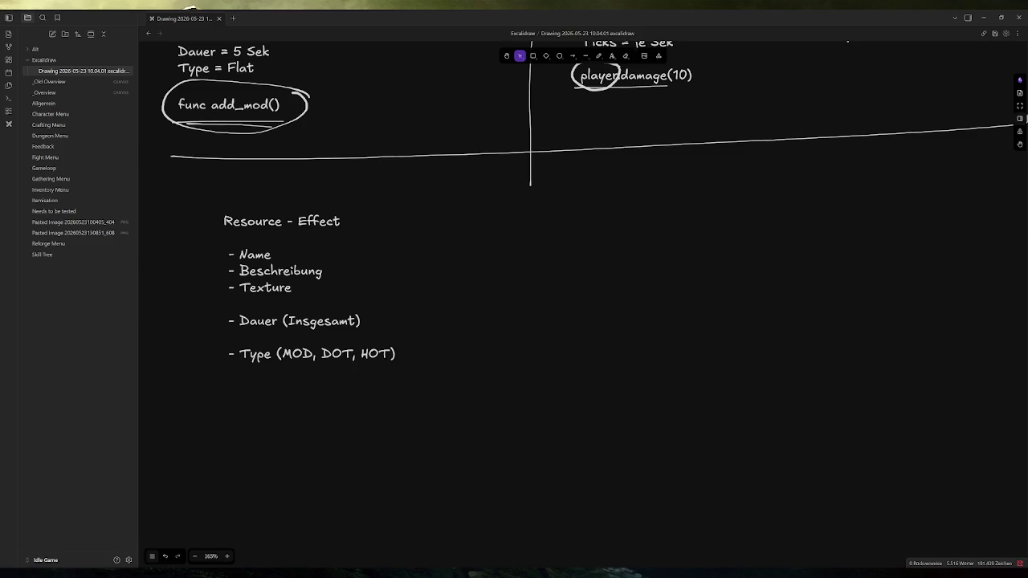
# Step: Insert a '- Tick' line below 'Dauer (Insgesamt)' in the Resource - Effect list
pyautogui.doubleClick(408, 353)
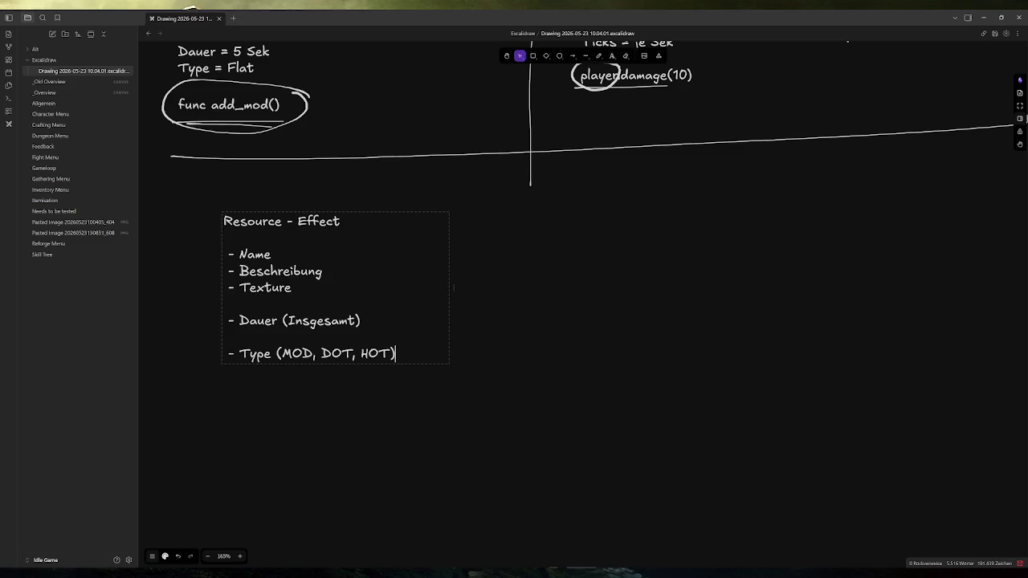
pyautogui.press('Up')
pyautogui.press('Up')
pyautogui.hotkey('ctrl', 'shift', 'Left')
pyautogui.press('Up')
pyautogui.press('Up')
pyautogui.press('End')
pyautogui.press('Return')
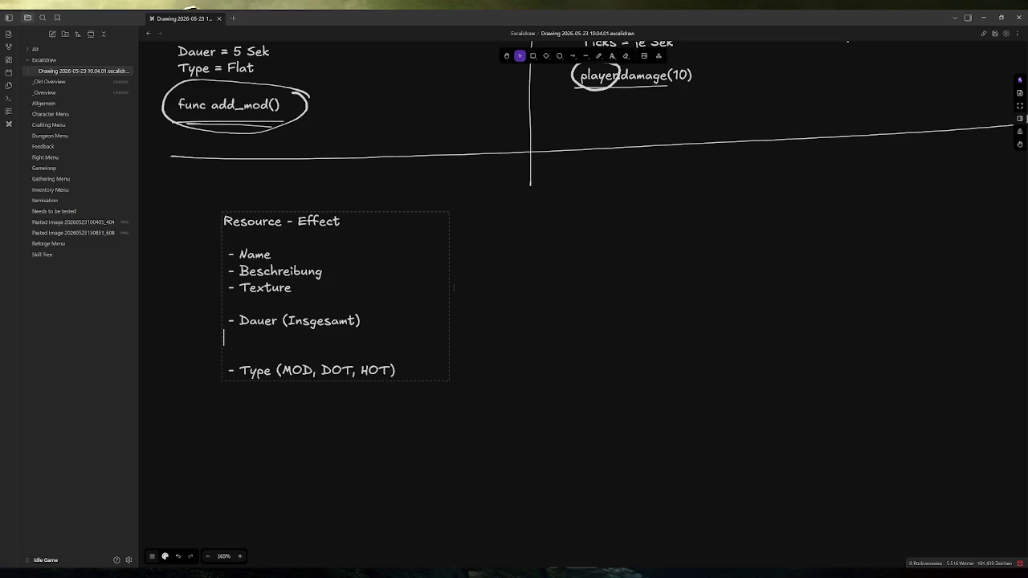
pyautogui.write('- T')
pyautogui.write('ick')
# Step: Handwrite an underlined 'Tick:' heading to the right of the list with the pen
pyautogui.click(600, 57)
pyautogui.moveTo(572, 198)
pyautogui.mouseDown()
pyautogui.moveTo(572, 227)
pyautogui.moveTo(583, 198)
pyautogui.moveTo(583, 225)
pyautogui.moveTo(613, 211)
pyautogui.moveTo(616, 227)
pyautogui.moveTo(579, 232)
pyautogui.moveTo(616, 231)
pyautogui.mouseUp()
pyautogui.click(619, 210)
pyautogui.click(618, 225)
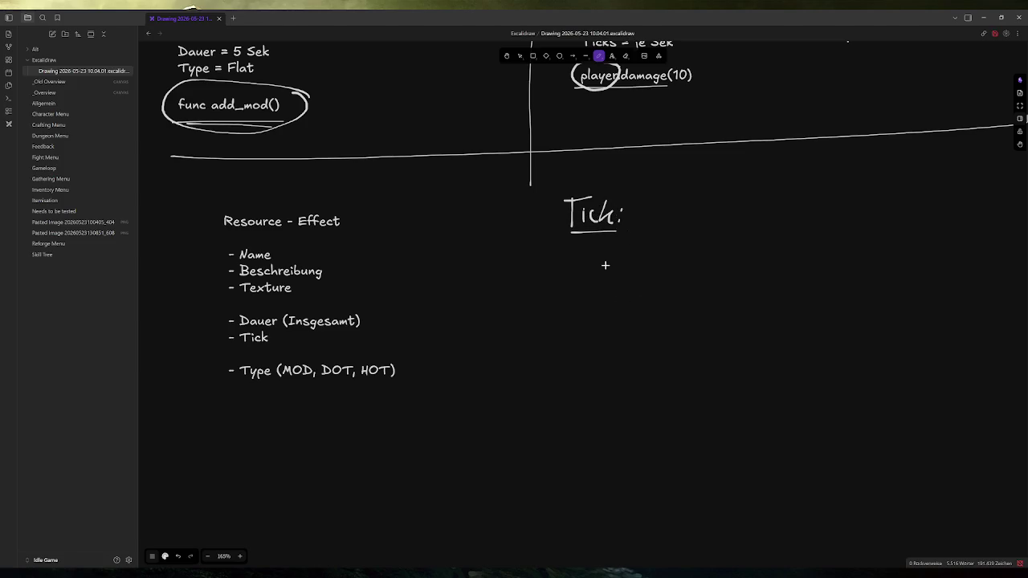
# Step: Handwrite 'Mod = 0' and 'DoT = 1' below the Tick: heading
pyautogui.moveTo(575, 268)
pyautogui.mouseDown()
pyautogui.moveTo(588, 255)
pyautogui.moveTo(601, 267)
pyautogui.moveTo(622, 259)
pyautogui.moveTo(639, 268)
pyautogui.moveTo(652, 247)
pyautogui.moveTo(673, 256)
pyautogui.moveTo(723, 237)
pyautogui.mouseUp()
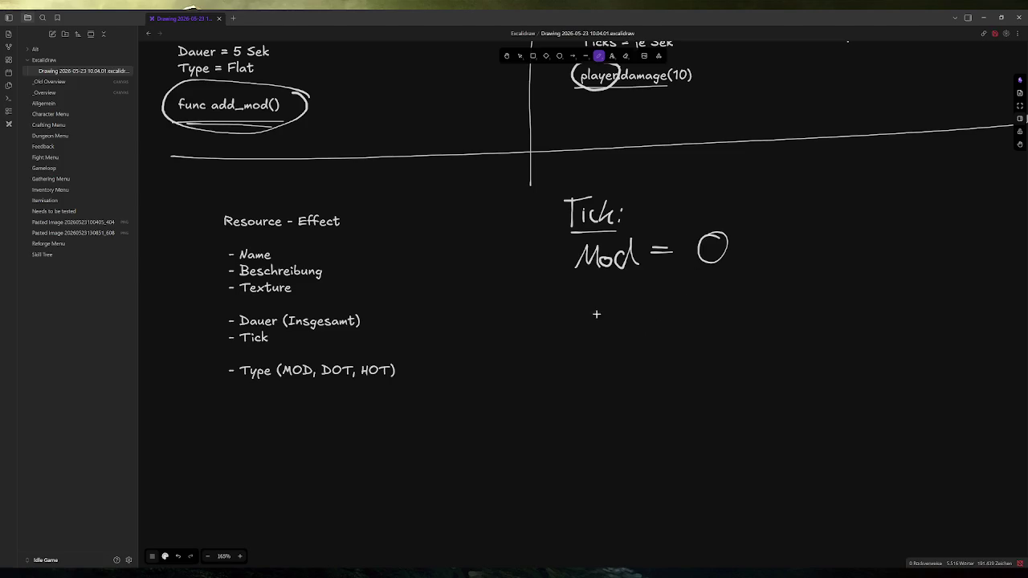
pyautogui.moveTo(580, 291)
pyautogui.mouseDown()
pyautogui.moveTo(595, 311)
pyautogui.moveTo(620, 296)
pyautogui.moveTo(641, 310)
pyautogui.moveTo(665, 282)
pyautogui.mouseUp()
pyautogui.moveTo(661, 298); pyautogui.dragTo(718, 316)
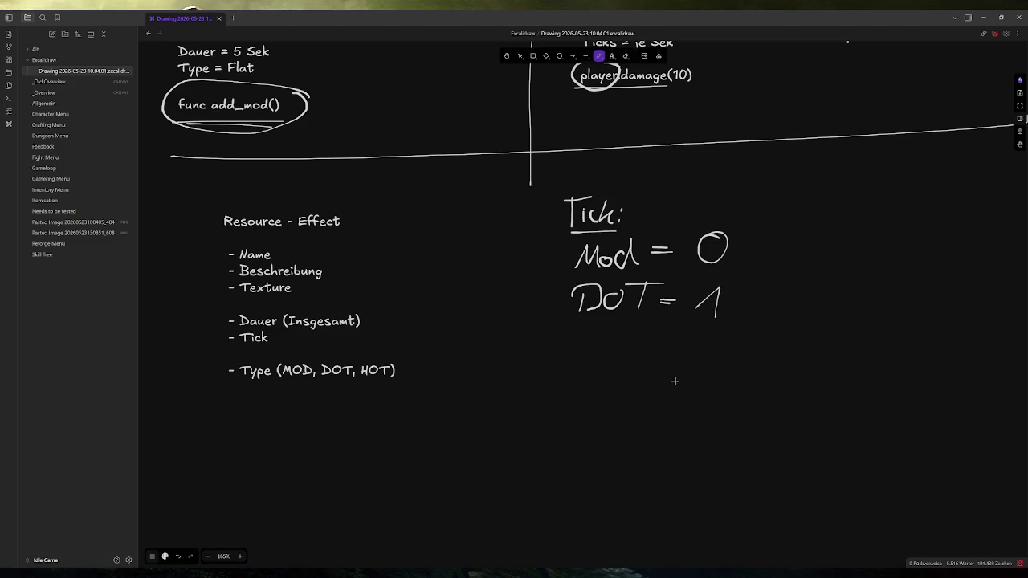
# Step: Handwrite 'Hot = 2' below the DoT line
pyautogui.moveTo(580, 328); pyautogui.dragTo(580, 354)
pyautogui.moveTo(578, 344)
pyautogui.mouseDown()
pyautogui.moveTo(602, 343)
pyautogui.moveTo(602, 353)
pyautogui.mouseUp()
pyautogui.moveTo(622, 338); pyautogui.dragTo(616, 338)
pyautogui.moveTo(649, 315); pyautogui.dragTo(647, 353)
pyautogui.moveTo(634, 342); pyautogui.dragTo(657, 341)
pyautogui.moveTo(663, 337); pyautogui.dragTo(675, 336)
pyautogui.moveTo(664, 346); pyautogui.dragTo(713, 354)
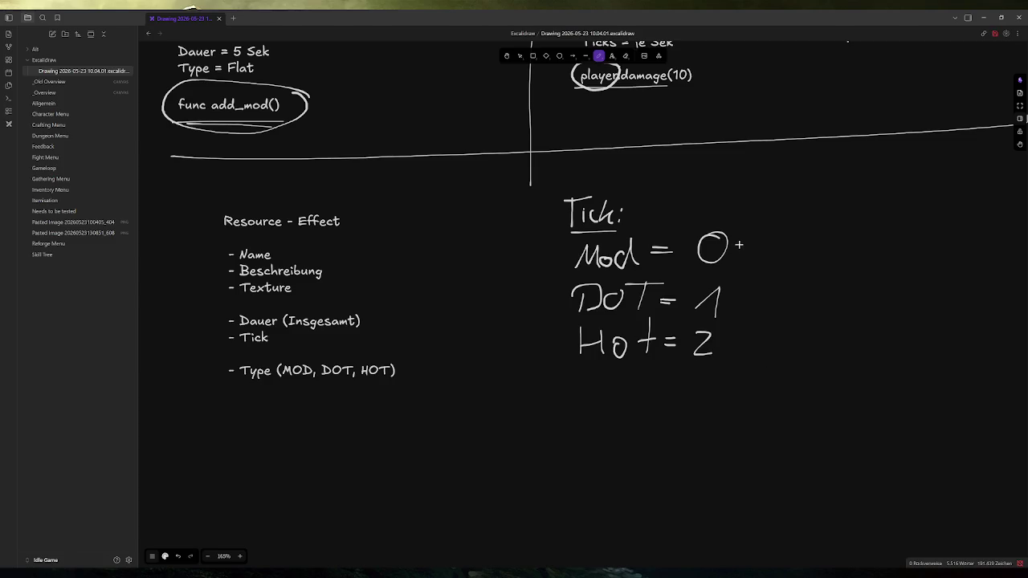
# Step: Add '– triggert sofort' after Mod = 0 and a dash after DoT = 1
pyautogui.moveTo(738, 245); pyautogui.dragTo(788, 254)
pyautogui.moveTo(781, 243)
pyautogui.mouseDown()
pyautogui.moveTo(803, 238)
pyautogui.moveTo(827, 271)
pyautogui.moveTo(856, 233)
pyautogui.moveTo(864, 241)
pyautogui.mouseUp()
pyautogui.click(810, 248)
pyautogui.moveTo(856, 233)
pyautogui.mouseDown()
pyautogui.moveTo(872, 232)
pyautogui.moveTo(884, 247)
pyautogui.mouseUp()
pyautogui.moveTo(906, 238); pyautogui.dragTo(914, 239)
pyautogui.moveTo(909, 233)
pyautogui.mouseDown()
pyautogui.moveTo(906, 261)
pyautogui.moveTo(937, 239)
pyautogui.mouseUp()
pyautogui.moveTo(930, 233); pyautogui.dragTo(946, 231)
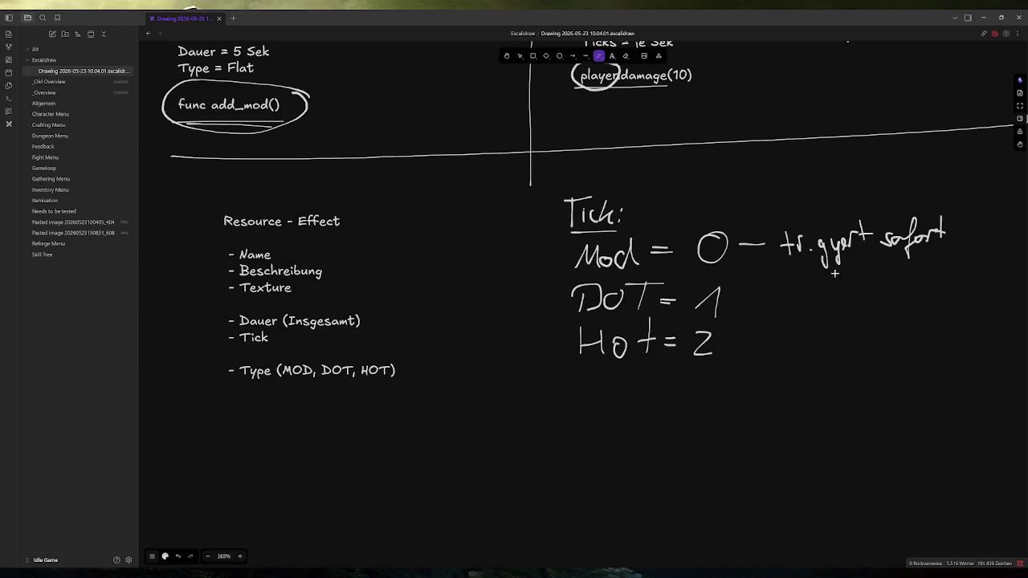
pyautogui.moveTo(739, 300); pyautogui.dragTo(763, 298)
# Step: Write 'jede Sek' after DoT = 1 and 'alle 2 Sek' after Hot = 2, then circle the Mod line
pyautogui.moveTo(795, 289)
pyautogui.mouseDown()
pyautogui.moveTo(781, 307)
pyautogui.moveTo(826, 281)
pyautogui.moveTo(851, 299)
pyautogui.moveTo(895, 301)
pyautogui.mouseUp()
pyautogui.moveTo(741, 346); pyautogui.dragTo(918, 352)
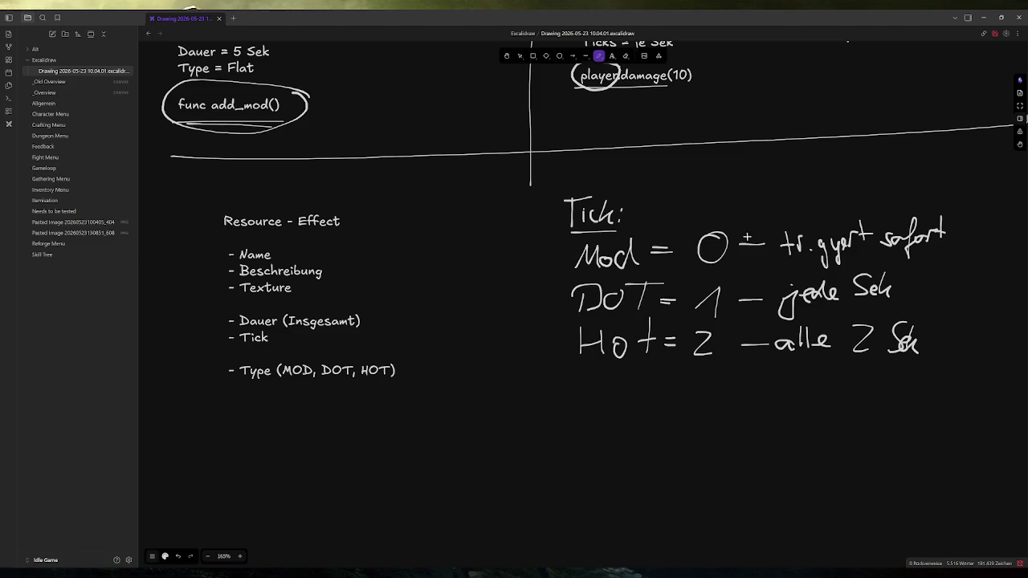
pyautogui.moveTo(552, 241)
pyautogui.mouseDown()
pyautogui.moveTo(960, 212)
pyautogui.moveTo(720, 273)
pyautogui.moveTo(553, 245)
pyautogui.mouseUp()
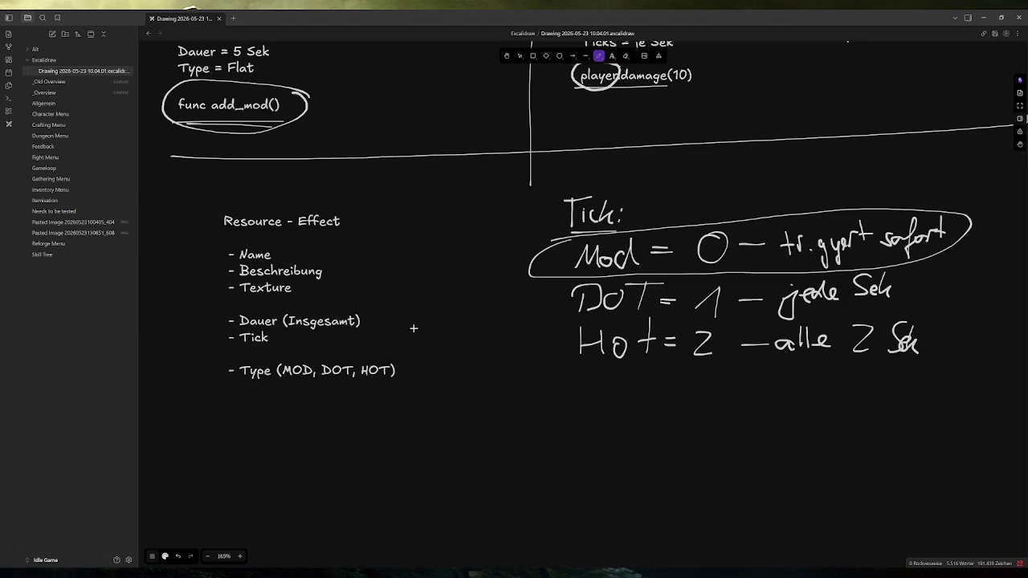
pyautogui.scroll(8, 414, 327)
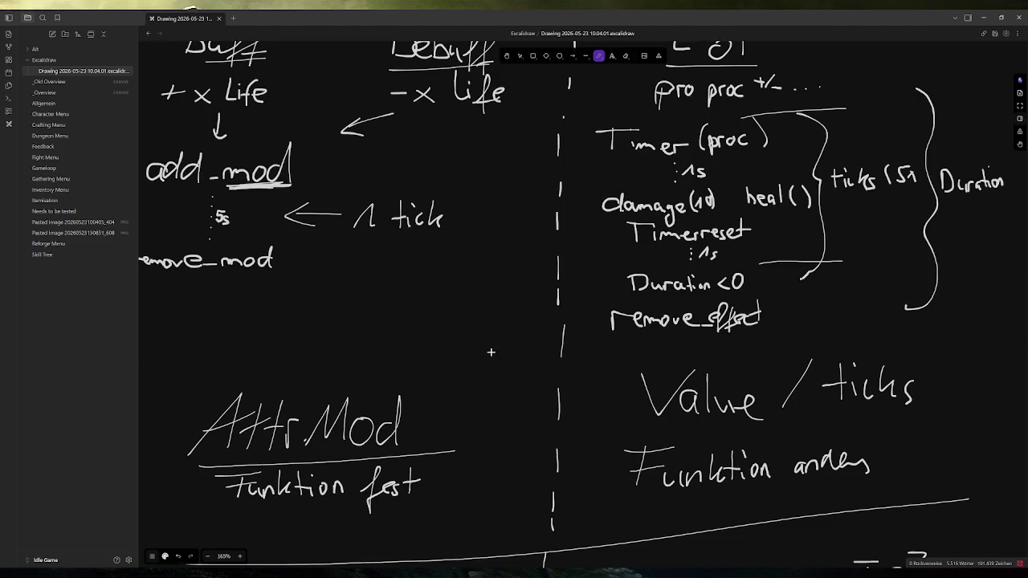
pyautogui.scroll(-6, 491, 351)
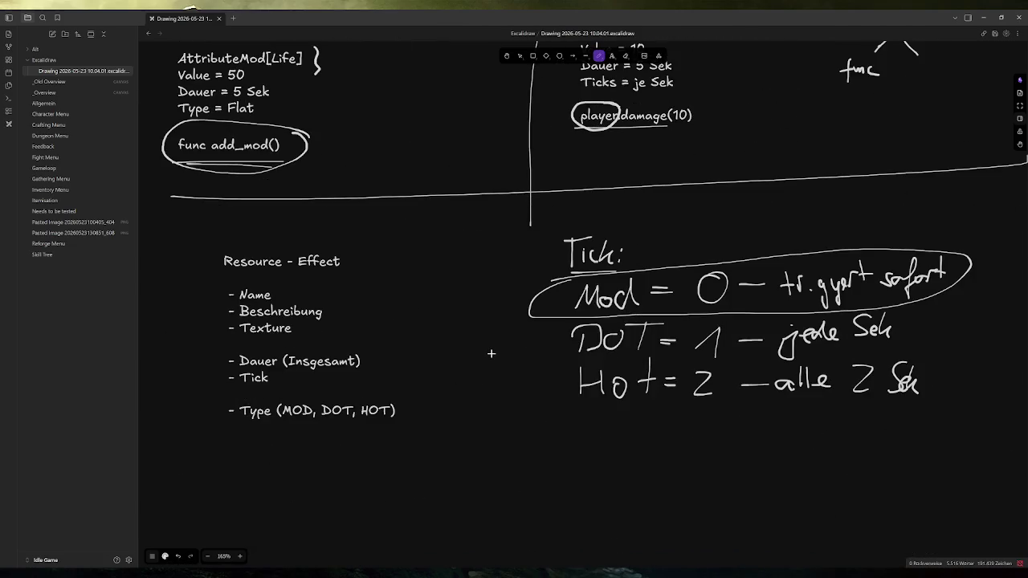
pyautogui.scroll(-1, 490, 354)
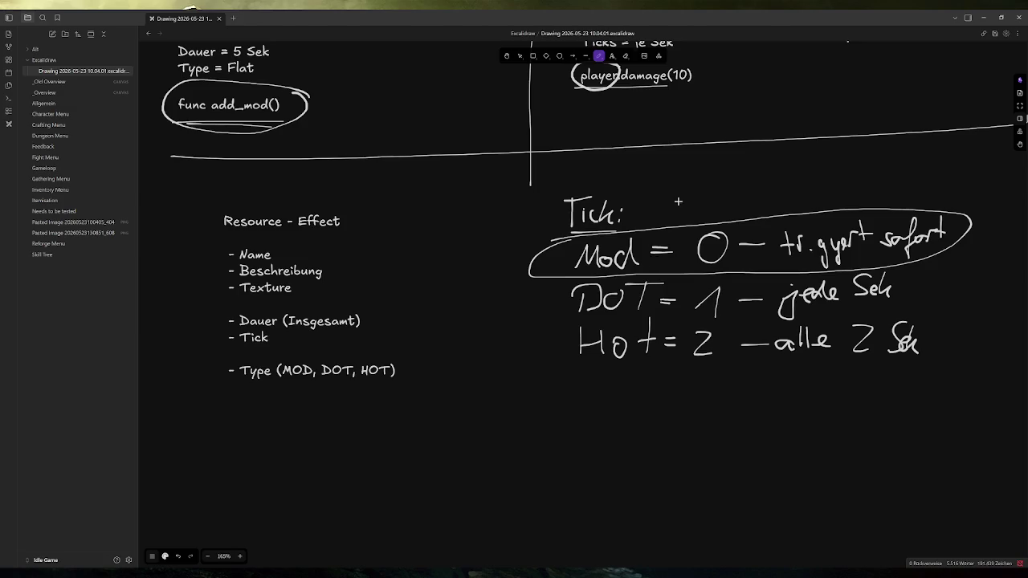
pyautogui.scroll(10, 654, 255)
pyautogui.scroll(1, 588, 304)
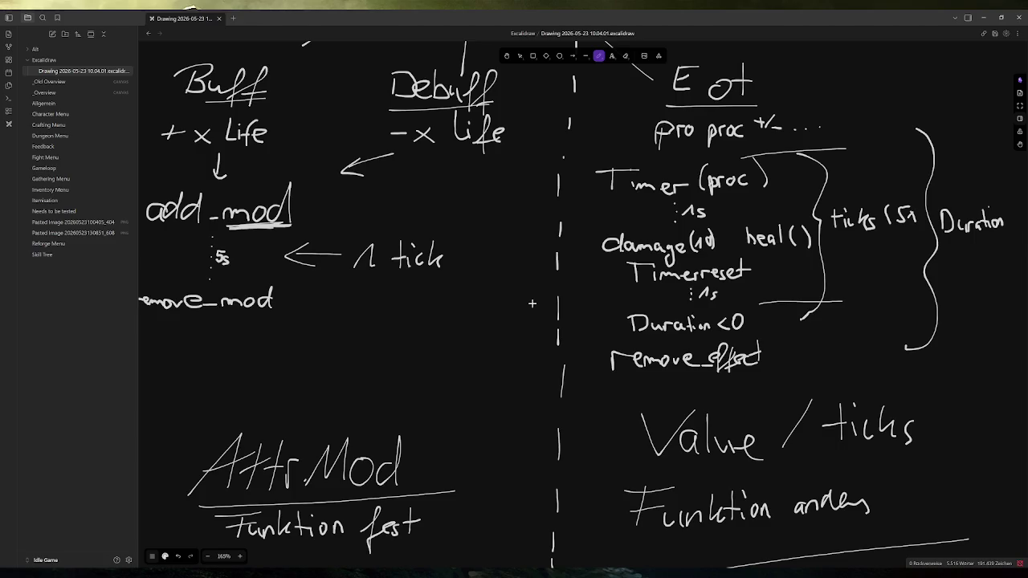
pyautogui.scroll(-15, 532, 303)
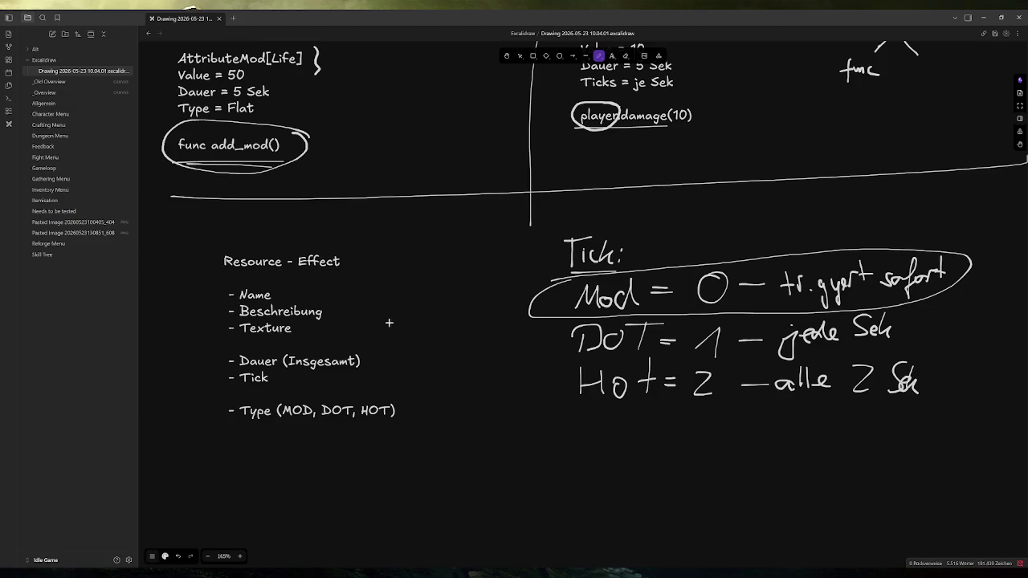
pyautogui.click(519, 55)
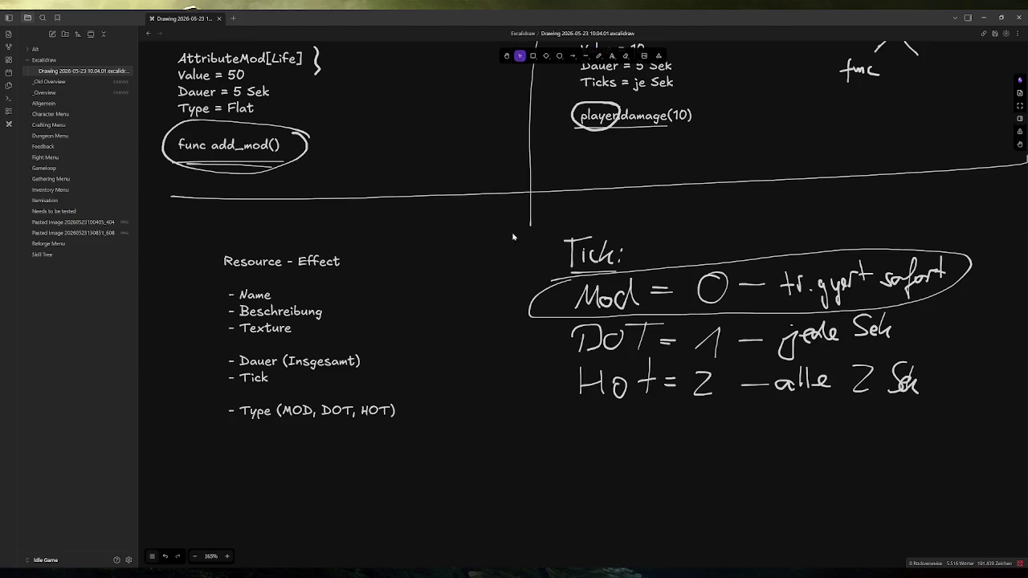
# Step: Box-select and delete the handwritten Tick notes
pyautogui.moveTo(497, 211)
pyautogui.mouseDown()
pyautogui.moveTo(982, 330)
pyautogui.moveTo(998, 431)
pyautogui.mouseUp()
pyautogui.press('Delete')
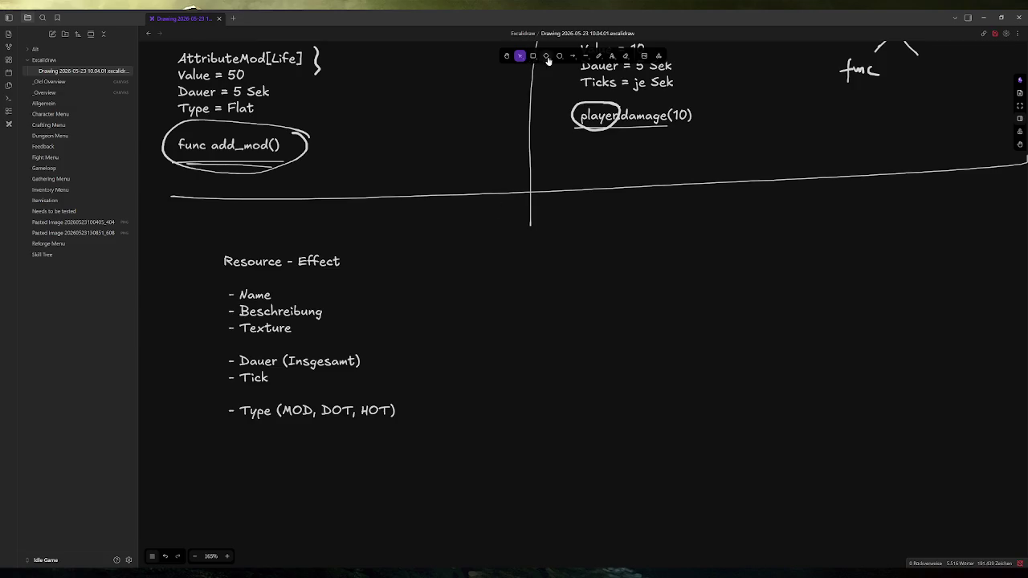
pyautogui.click(599, 56)
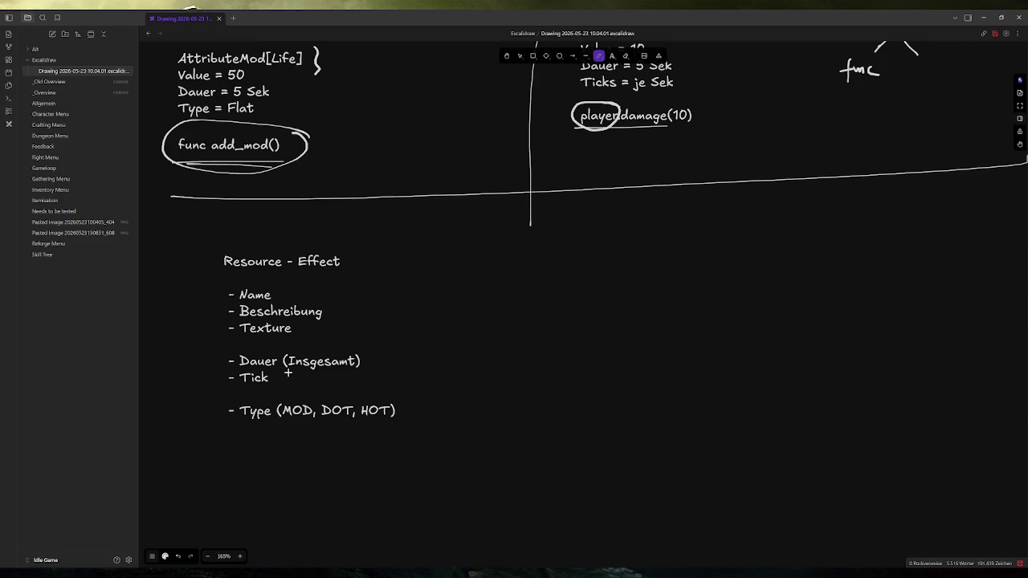
pyautogui.click(519, 55)
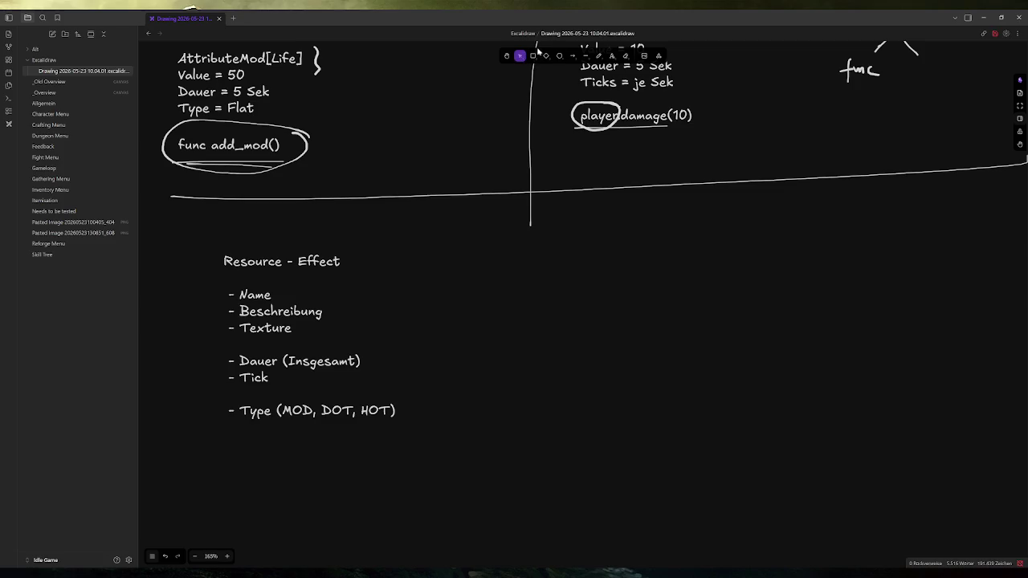
# Step: Erase the vertical divider line with the eraser
pyautogui.click(599, 57)
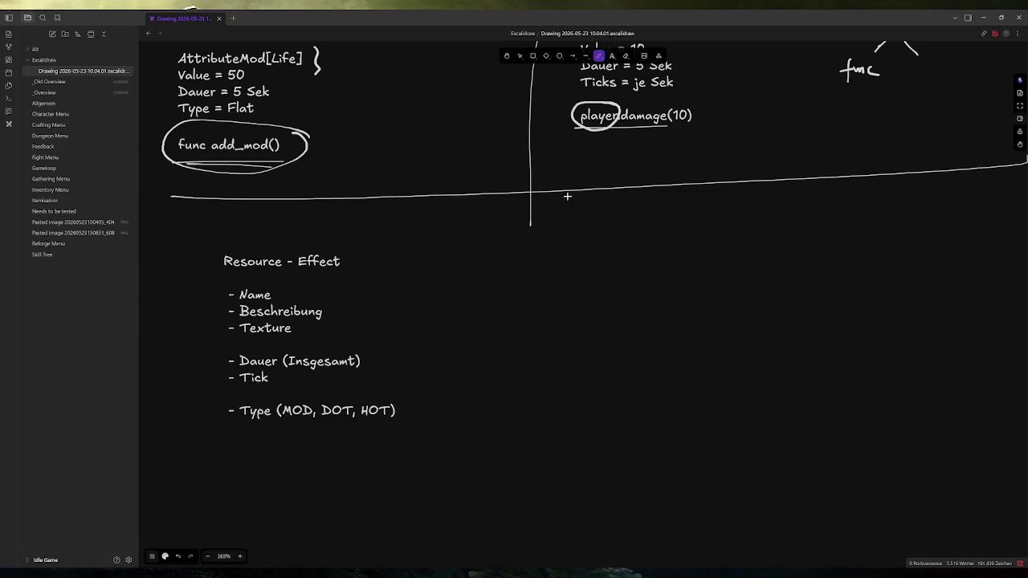
pyautogui.press('e')
pyautogui.moveTo(553, 224)
pyautogui.mouseDown()
pyautogui.moveTo(535, 221)
pyautogui.moveTo(540, 228)
pyautogui.mouseUp()
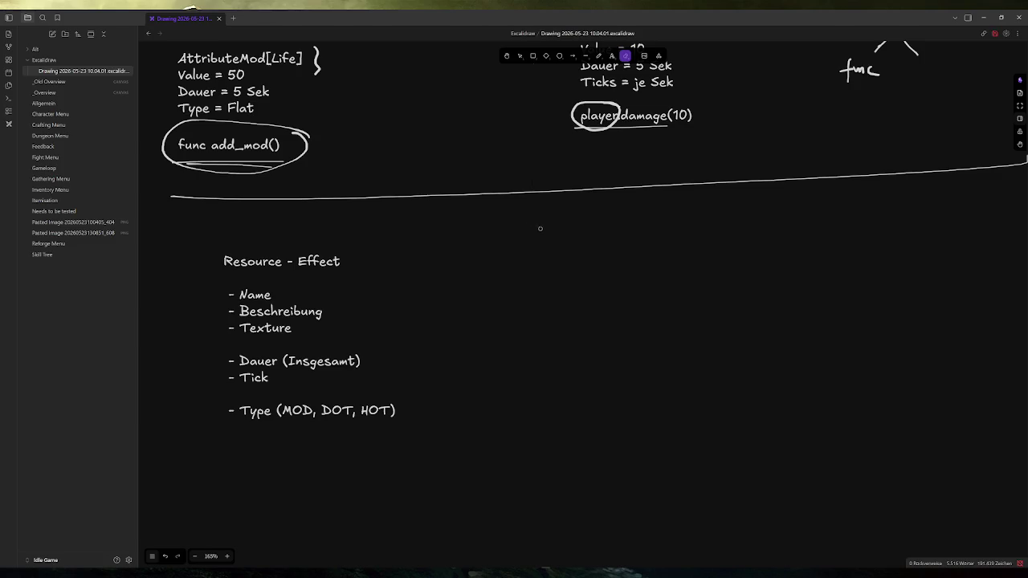
pyautogui.click(599, 57)
pyautogui.scroll(4, 551, 236)
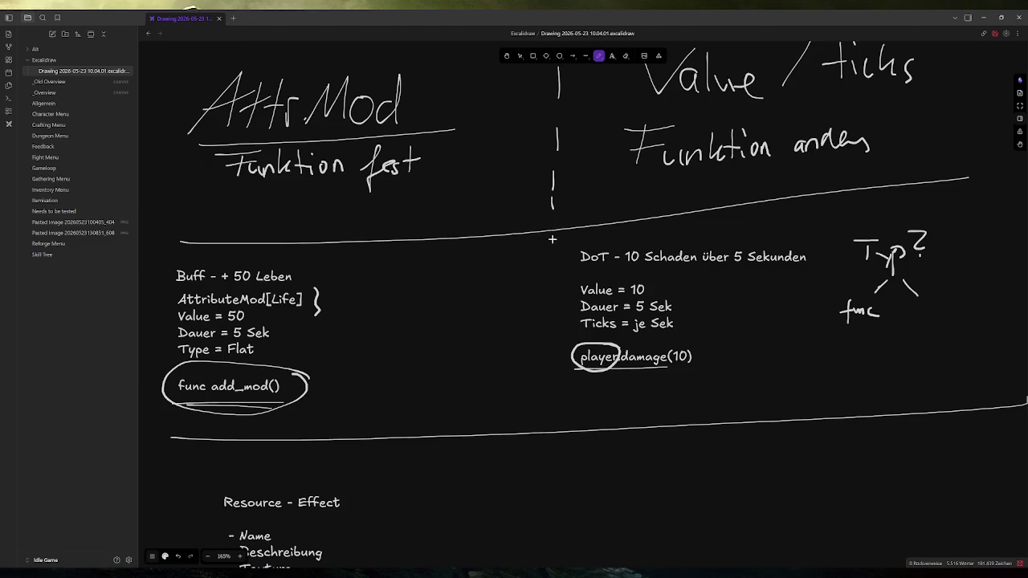
# Step: Draw a vertical pen line between the Buff and DoT examples
pyautogui.scroll(-1, 550, 241)
pyautogui.moveTo(534, 119); pyautogui.dragTo(512, 303)
pyautogui.scroll(5, 590, 348)
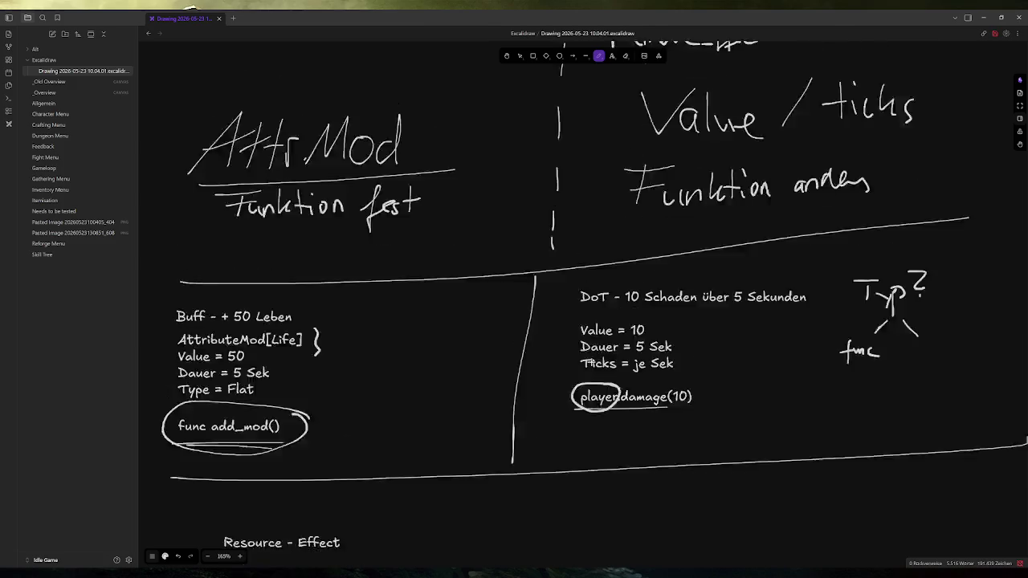
pyautogui.scroll(-7, 578, 333)
pyautogui.scroll(-3, 578, 333)
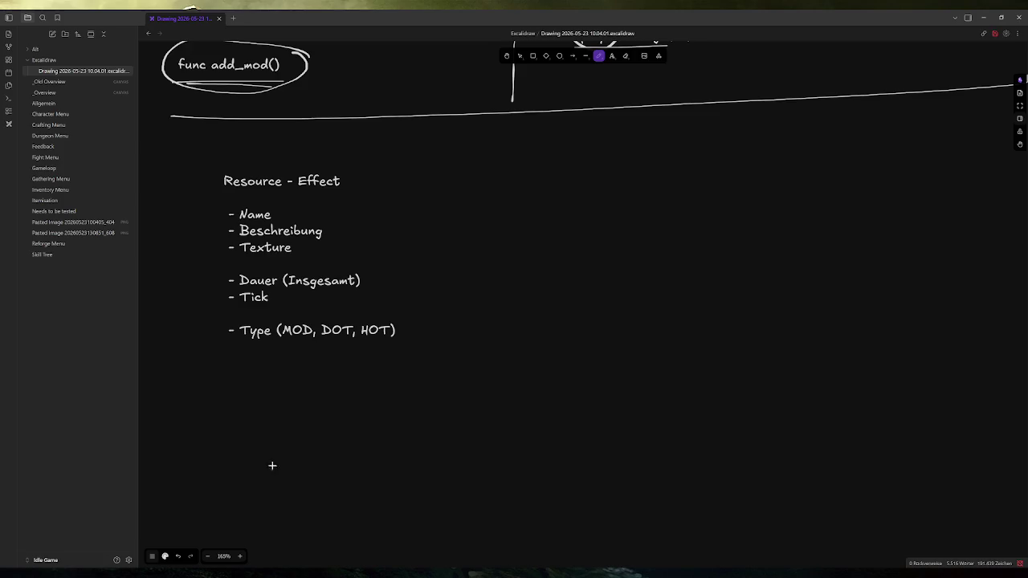
# Step: Set the pen to the second, bolder stroke width and begin writing 'M' beside the list
pyautogui.click(151, 557)
pyautogui.click(165, 556)
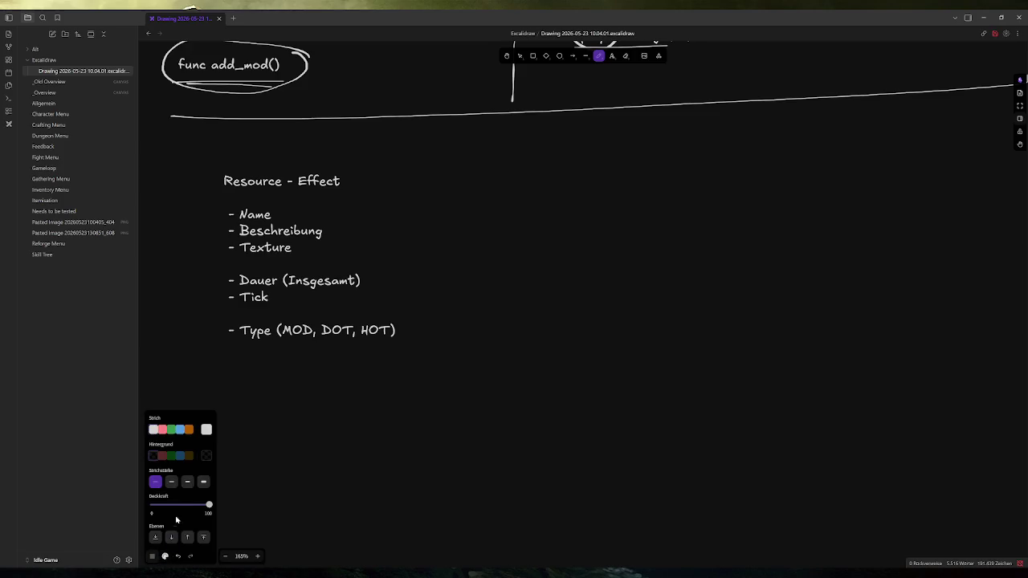
pyautogui.click(171, 482)
pyautogui.click(164, 556)
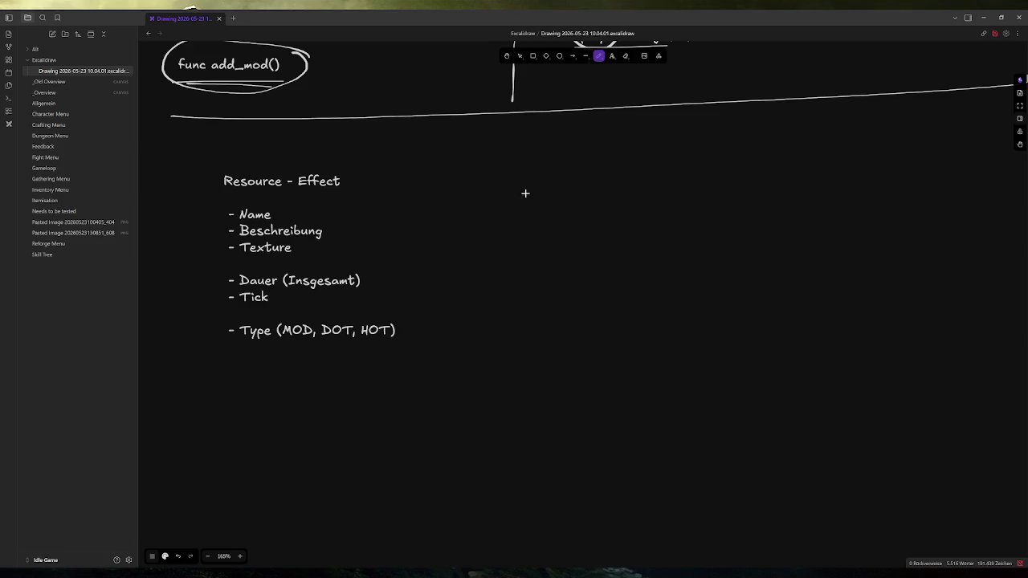
pyautogui.moveTo(498, 190)
pyautogui.mouseDown()
pyautogui.moveTo(503, 172)
pyautogui.moveTo(540, 152)
pyautogui.moveTo(548, 178)
pyautogui.moveTo(575, 168)
pyautogui.mouseUp()
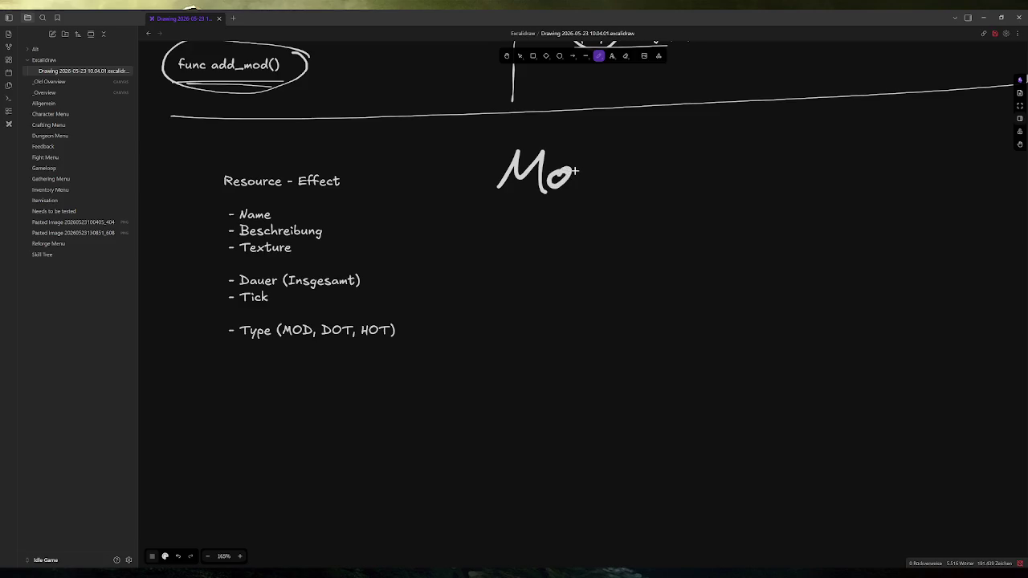
# Step: Undo the false-start M and O strokes
pyautogui.hotkey('ctrl', 'z')
pyautogui.hotkey('ctrl', 'z')
pyautogui.moveTo(503, 190)
pyautogui.mouseDown()
pyautogui.moveTo(540, 154)
pyautogui.moveTo(550, 191)
pyautogui.mouseUp()
pyautogui.moveTo(570, 158); pyautogui.dragTo(568, 157)
pyautogui.hotkey('ctrl', 'z')
pyautogui.hotkey('ctrl', 'z')
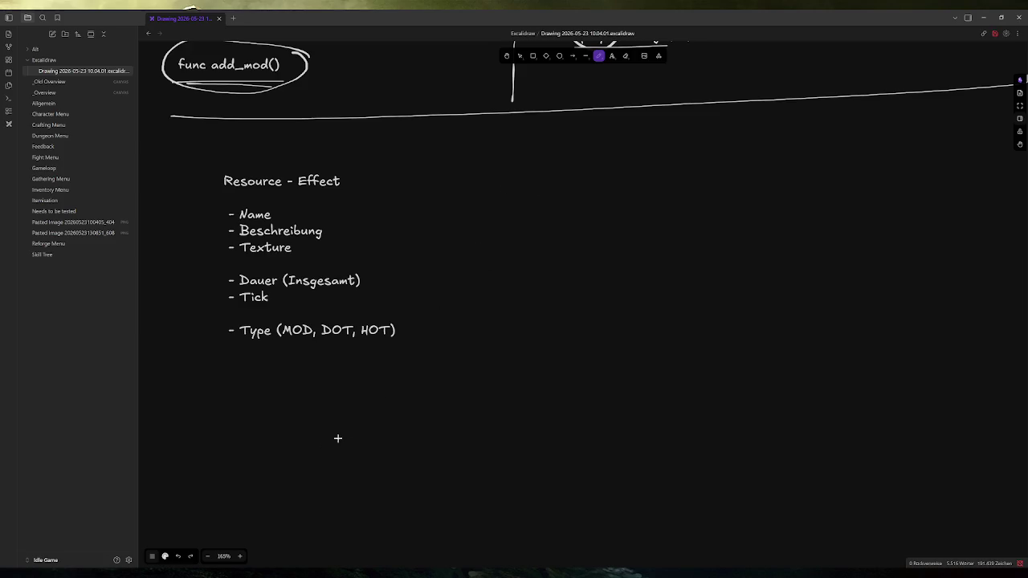
# Step: Switch the pen to thin strokes and write an underlined 'MOD' heading
pyautogui.click(165, 555)
pyautogui.click(155, 482)
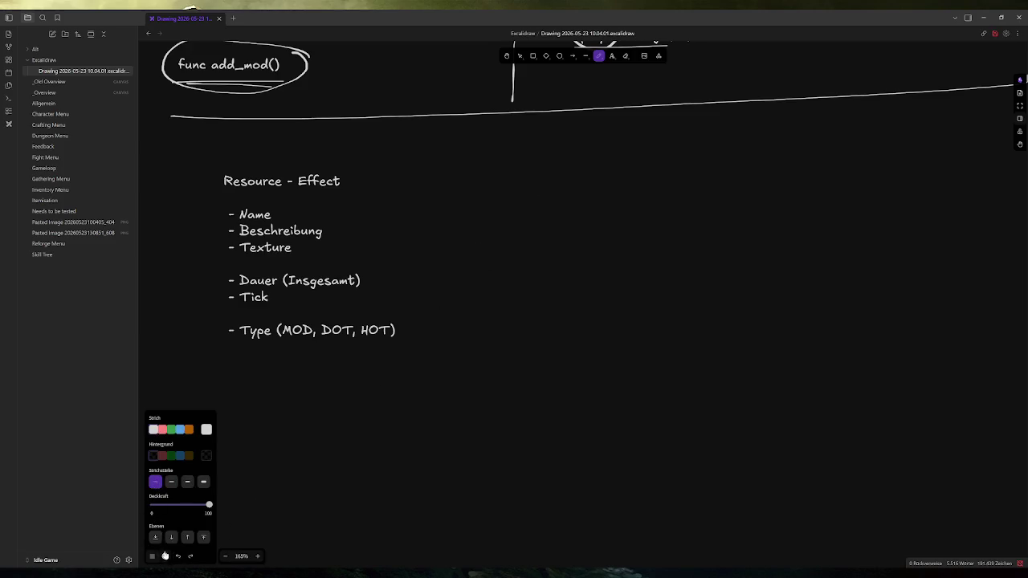
pyautogui.click(165, 556)
pyautogui.moveTo(511, 183)
pyautogui.mouseDown()
pyautogui.moveTo(554, 143)
pyautogui.moveTo(554, 177)
pyautogui.moveTo(572, 150)
pyautogui.moveTo(592, 169)
pyautogui.mouseUp()
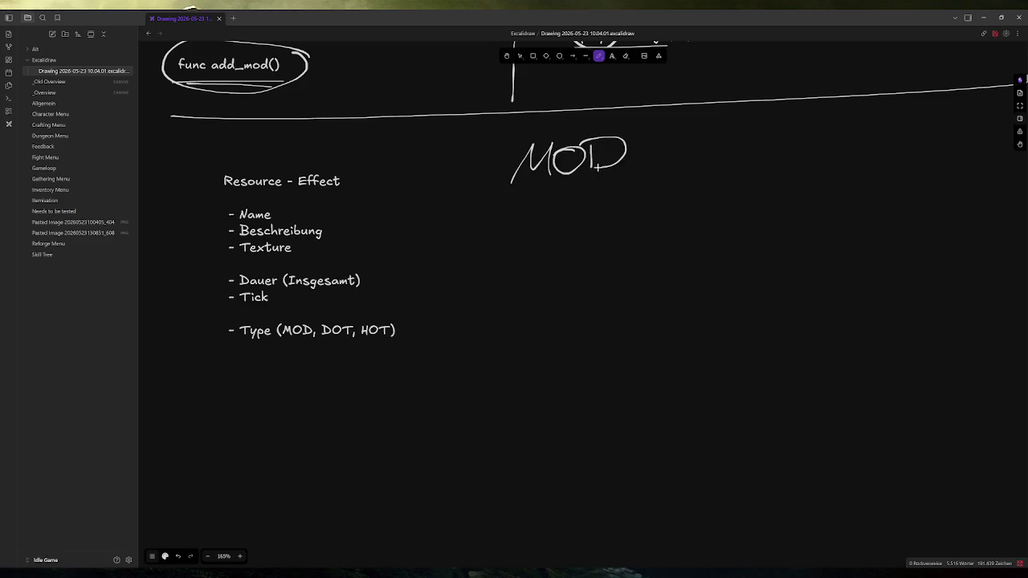
pyautogui.moveTo(509, 186); pyautogui.dragTo(629, 183)
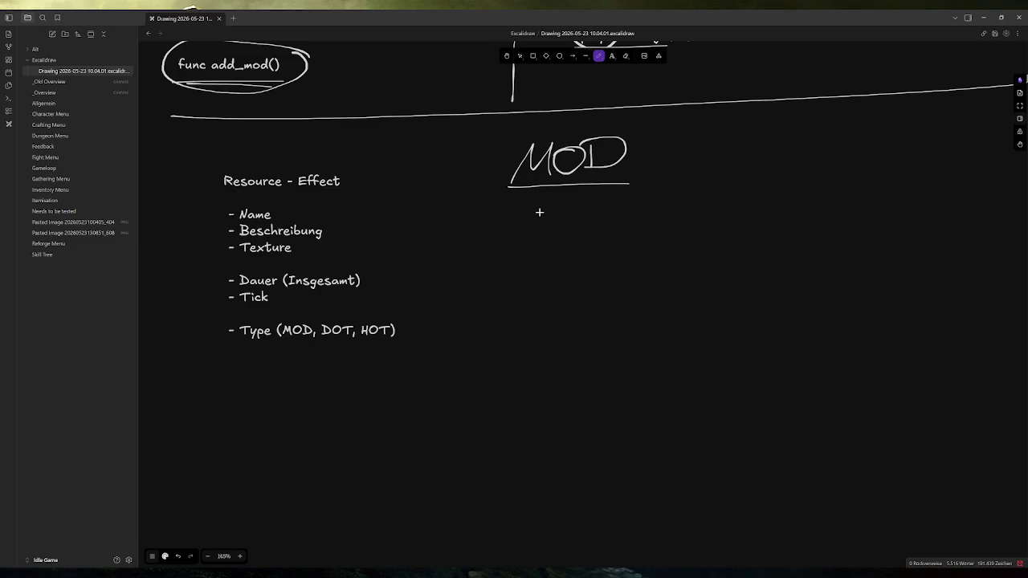
# Step: Snip game.gd's player and enemy effect-countdown loops (lines 60–74) in Godot and paste them onto the board
pyautogui.hotkey('alt', 'Tab')
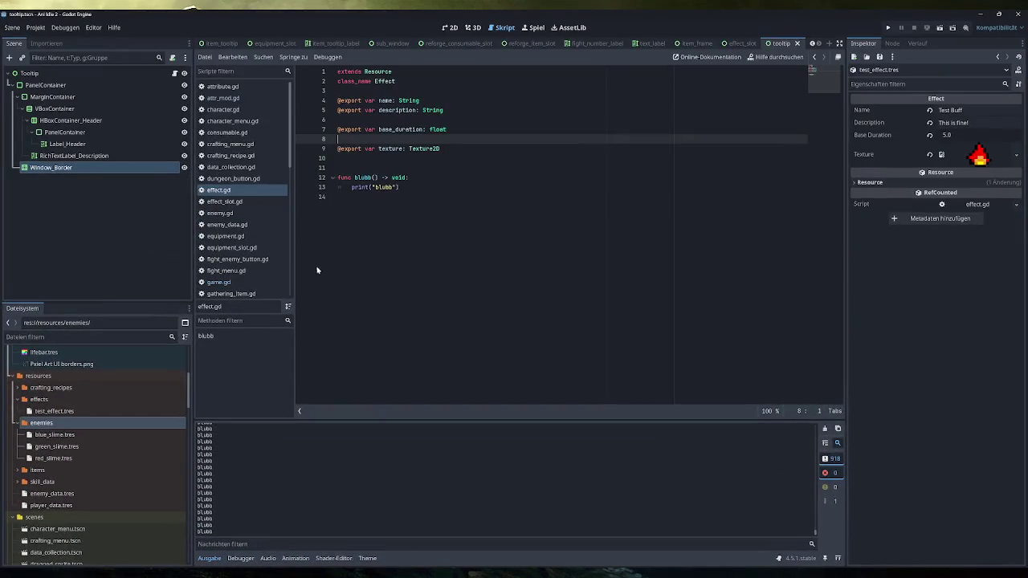
pyautogui.click(218, 282)
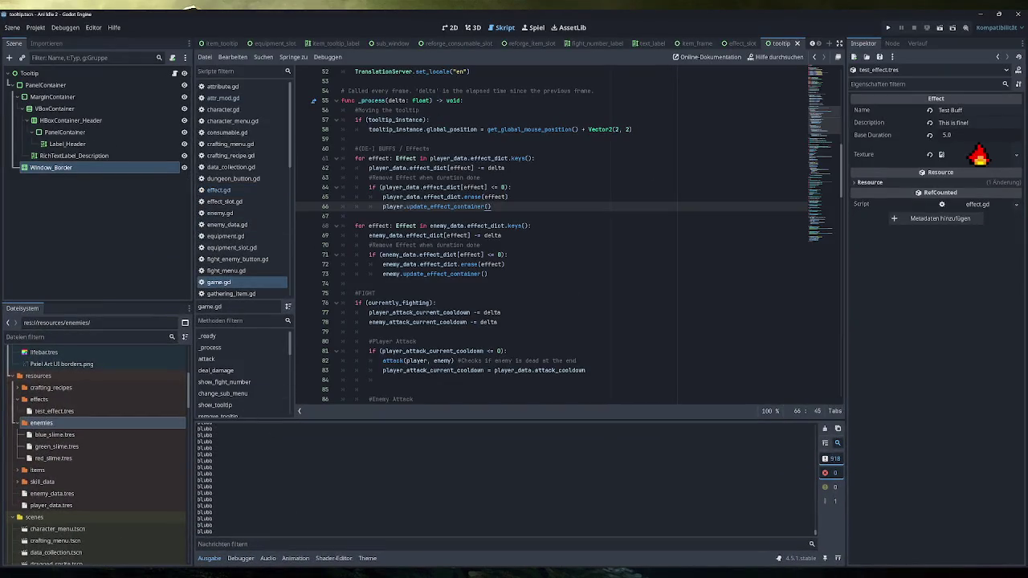
pyautogui.click(532, 128)
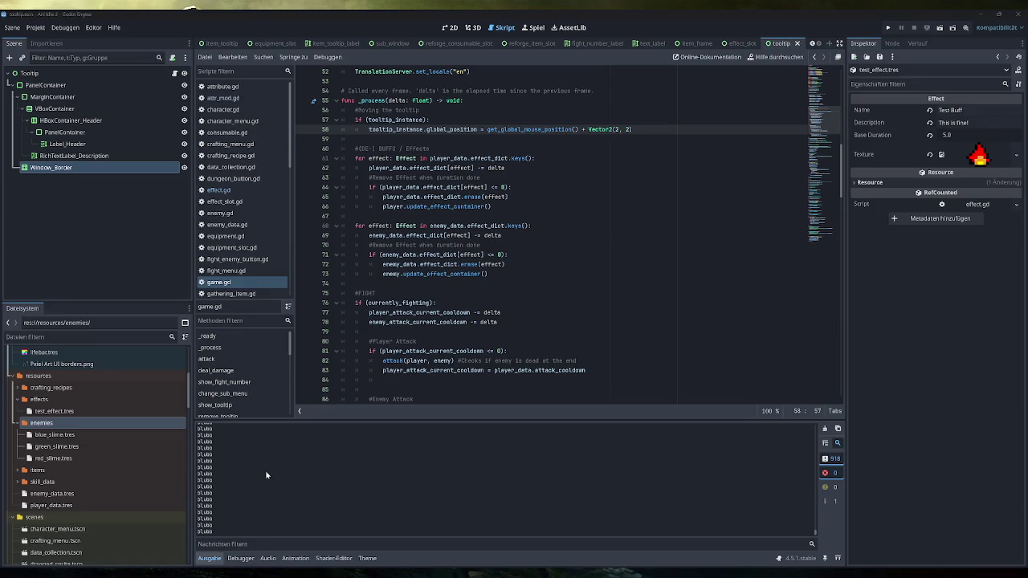
pyautogui.press('super+shift+s')
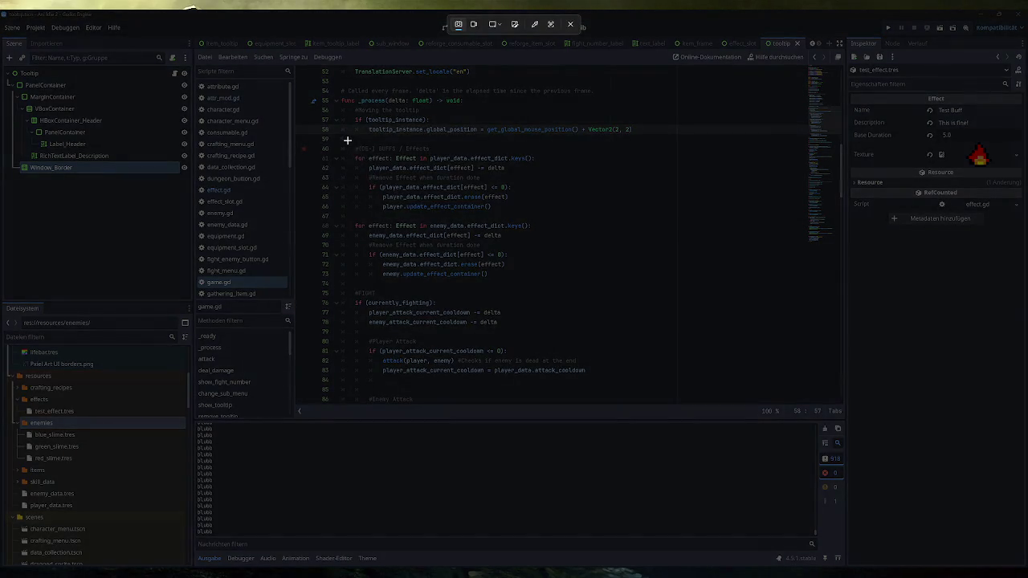
pyautogui.moveTo(347, 140); pyautogui.dragTo(535, 285)
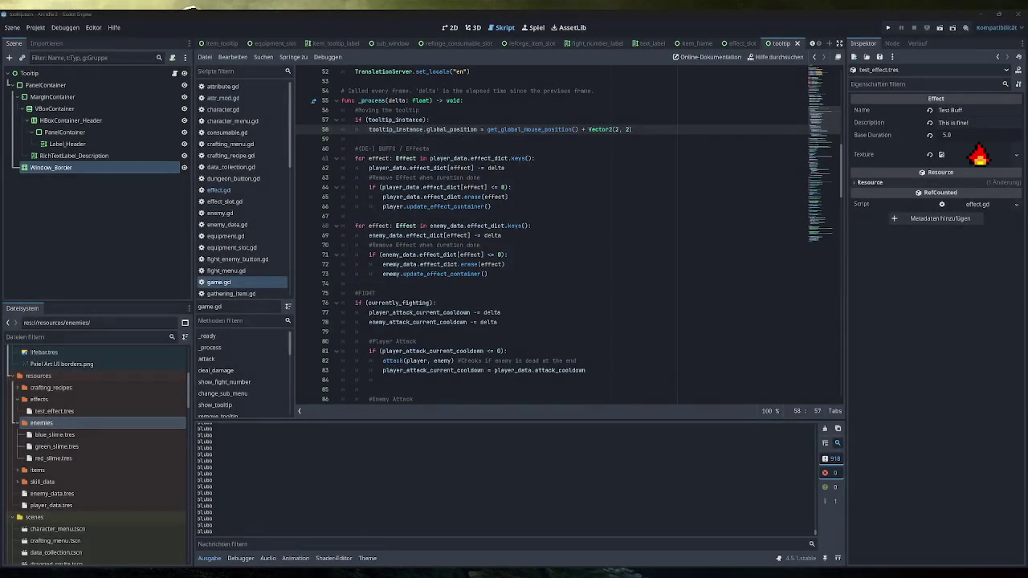
pyautogui.hotkey('alt', 'Tab')
pyautogui.hotkey('ctrl', 'v')
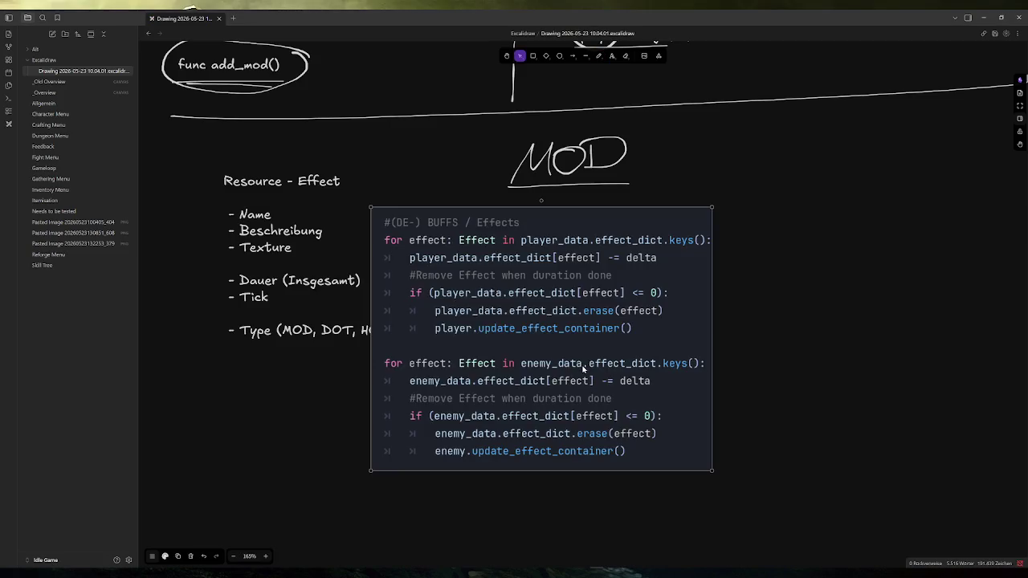
pyautogui.moveTo(501, 360)
pyautogui.mouseDown()
pyautogui.moveTo(644, 386)
pyautogui.moveTo(380, 435)
pyautogui.moveTo(348, 471)
pyautogui.mouseUp()
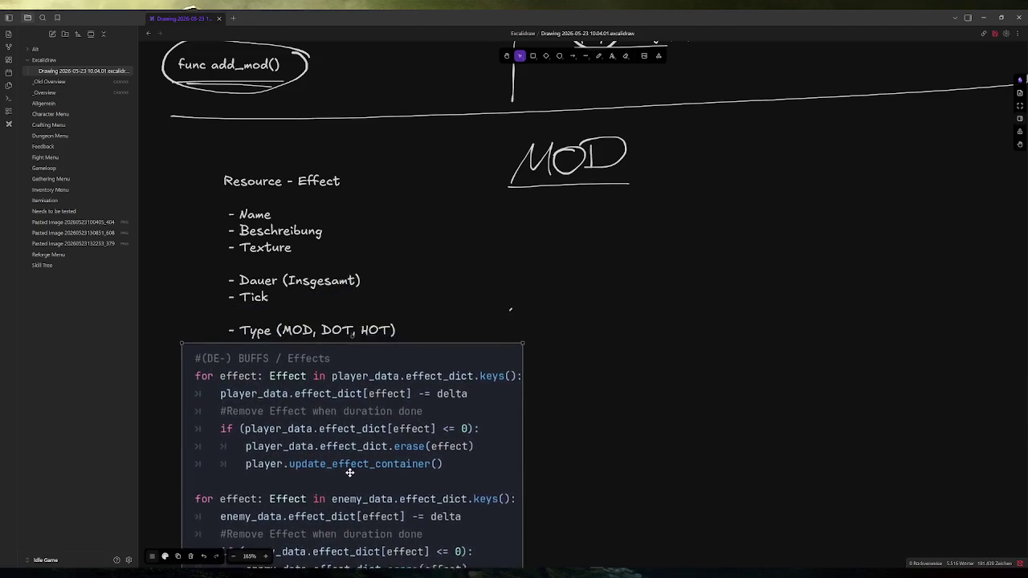
pyautogui.scroll(-1, 500, 383)
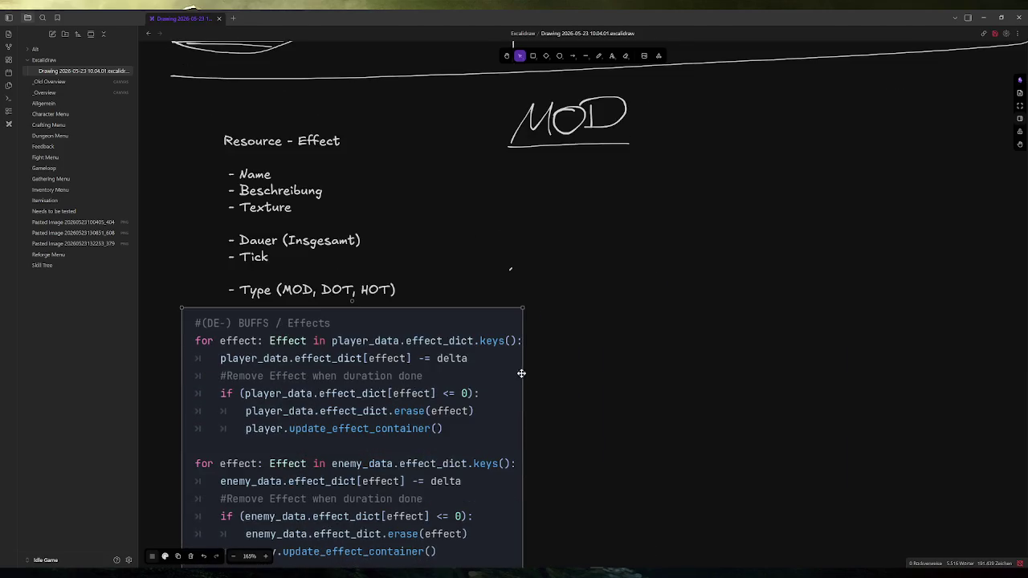
pyautogui.click(598, 56)
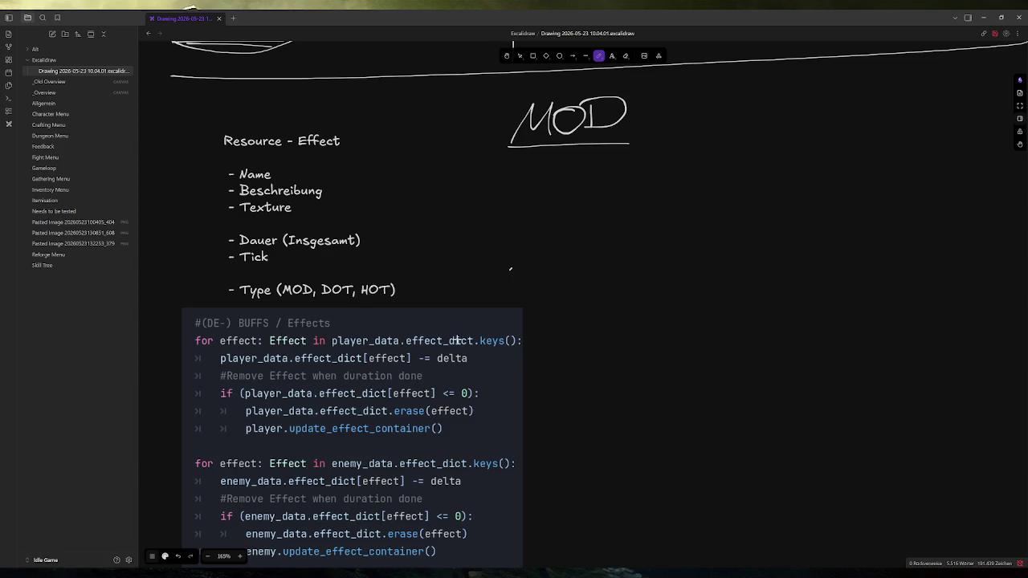
pyautogui.moveTo(470, 332); pyautogui.dragTo(366, 485)
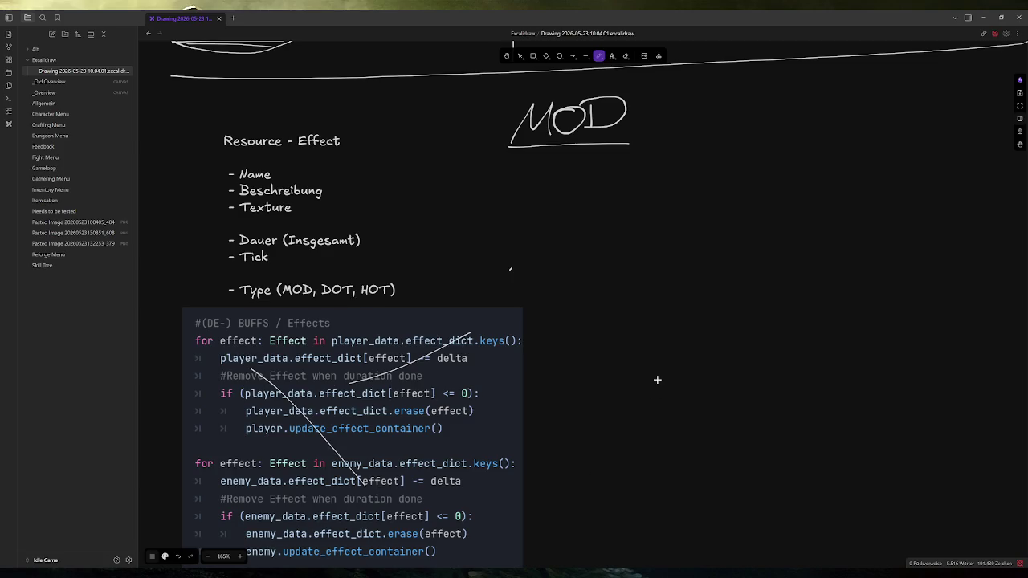
pyautogui.hotkey('ctrl', 'z')
pyautogui.hotkey('ctrl', 'z')
pyautogui.hotkey('ctrl', 'z')
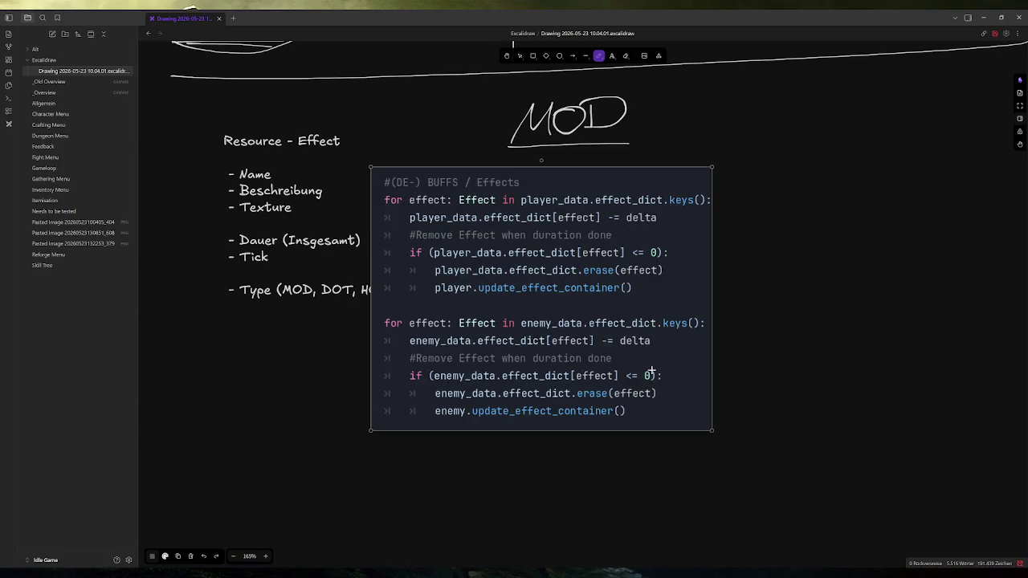
pyautogui.press('Delete')
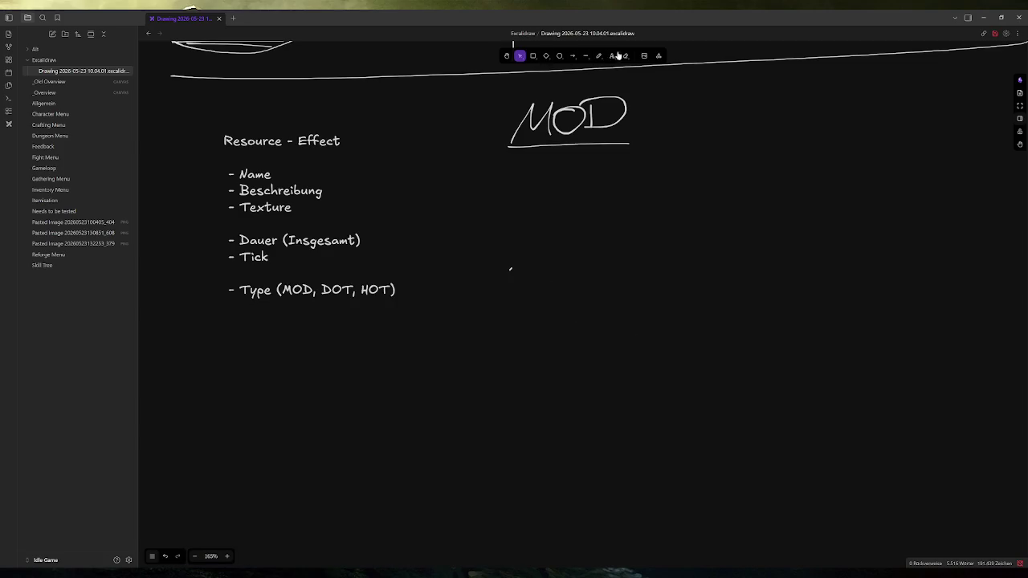
pyautogui.click(625, 56)
# Step: Handwrite add_effect() under MOD and the func line below it, undoing stray strokes
pyautogui.click(599, 55)
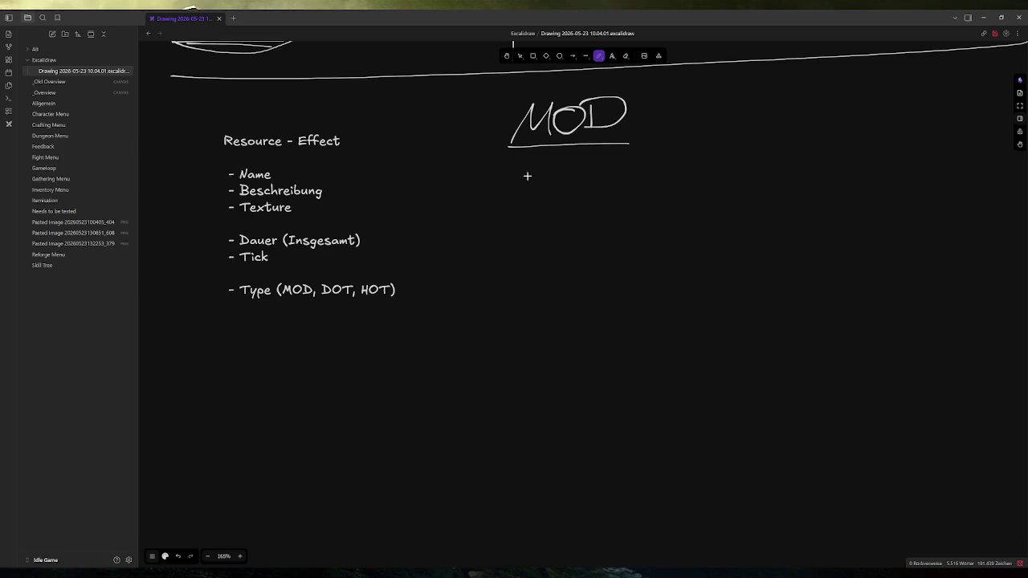
pyautogui.moveTo(527, 175)
pyautogui.mouseDown()
pyautogui.moveTo(520, 167)
pyautogui.moveTo(530, 183)
pyautogui.moveTo(542, 172)
pyautogui.moveTo(549, 185)
pyautogui.moveTo(563, 161)
pyautogui.moveTo(572, 177)
pyautogui.moveTo(614, 181)
pyautogui.moveTo(604, 156)
pyautogui.moveTo(617, 157)
pyautogui.moveTo(612, 184)
pyautogui.moveTo(624, 181)
pyautogui.moveTo(643, 156)
pyautogui.moveTo(667, 156)
pyautogui.moveTo(679, 183)
pyautogui.mouseUp()
pyautogui.hotkey('ctrl', 'z')
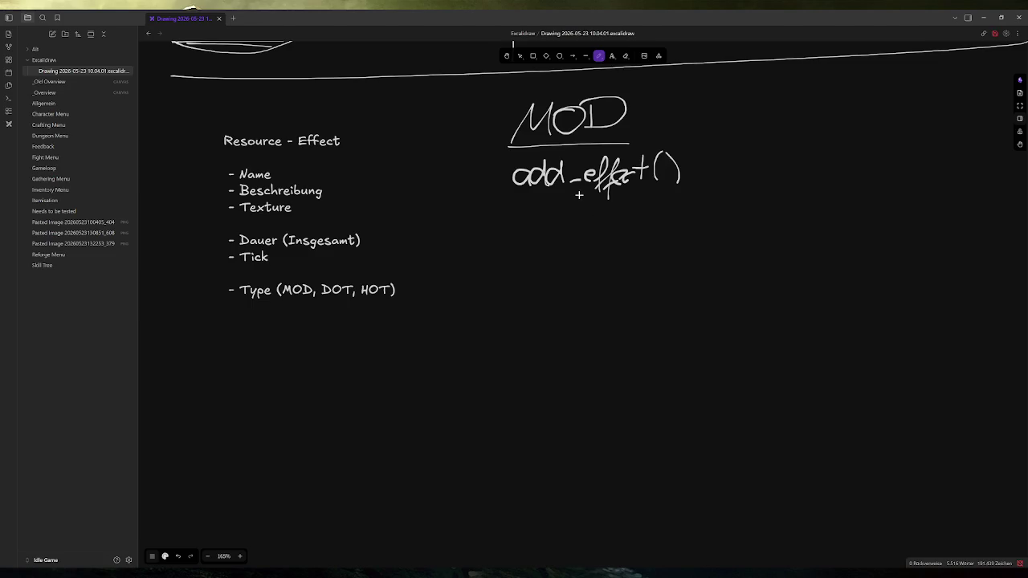
pyautogui.moveTo(527, 206)
pyautogui.mouseDown()
pyautogui.moveTo(532, 217)
pyautogui.moveTo(543, 210)
pyautogui.mouseUp()
pyautogui.hotkey('ctrl', 'z')
pyautogui.moveTo(532, 214)
pyautogui.mouseDown()
pyautogui.moveTo(523, 211)
pyautogui.moveTo(528, 226)
pyautogui.moveTo(570, 236)
pyautogui.mouseUp()
pyautogui.moveTo(581, 222)
pyautogui.mouseDown()
pyautogui.moveTo(575, 231)
pyautogui.moveTo(588, 217)
pyautogui.moveTo(596, 228)
pyautogui.moveTo(623, 227)
pyautogui.moveTo(651, 212)
pyautogui.moveTo(665, 236)
pyautogui.mouseUp()
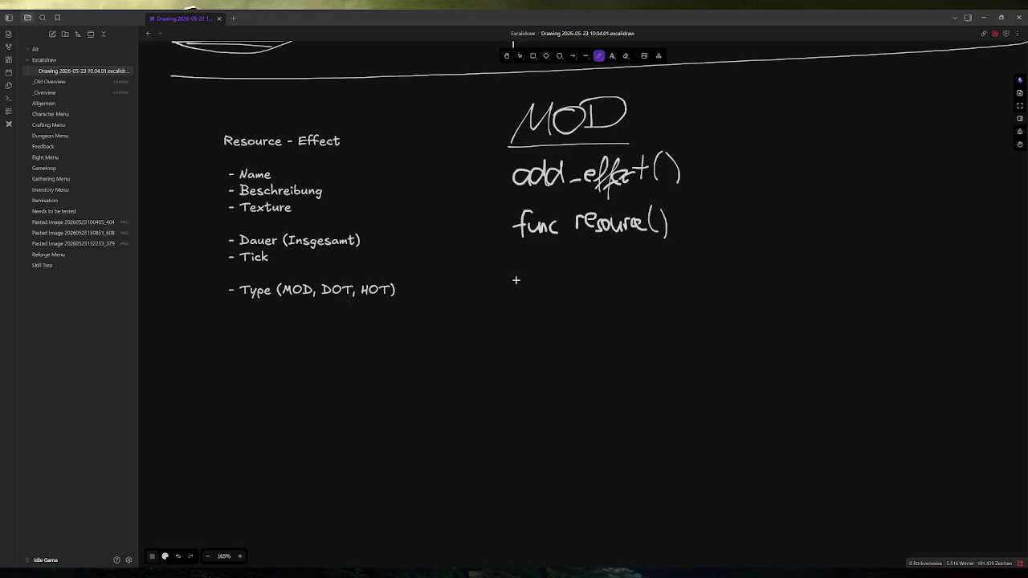
# Step: Handwrite add_mod below func resoure(), discarding a small test arrow
pyautogui.moveTo(517, 280)
pyautogui.mouseDown()
pyautogui.moveTo(551, 258)
pyautogui.moveTo(578, 281)
pyautogui.moveTo(660, 272)
pyautogui.moveTo(663, 288)
pyautogui.mouseUp()
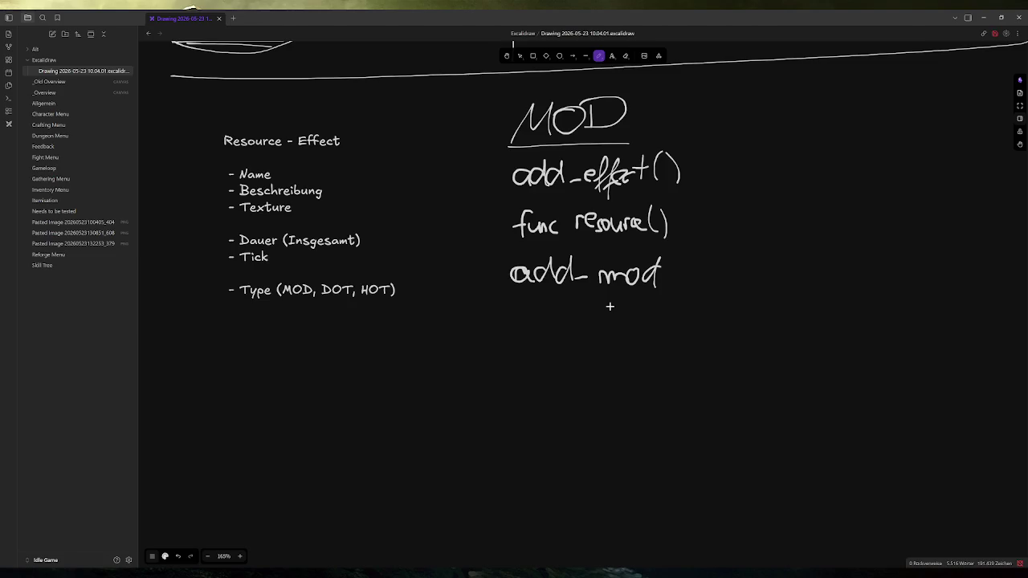
pyautogui.moveTo(578, 186); pyautogui.dragTo(582, 200)
pyautogui.hotkey('ctrl', 'z')
# Step: Move add_mod up under func resoure() and draw a hooked arrow before it
pyautogui.click(520, 57)
pyautogui.moveTo(502, 259); pyautogui.dragTo(682, 303)
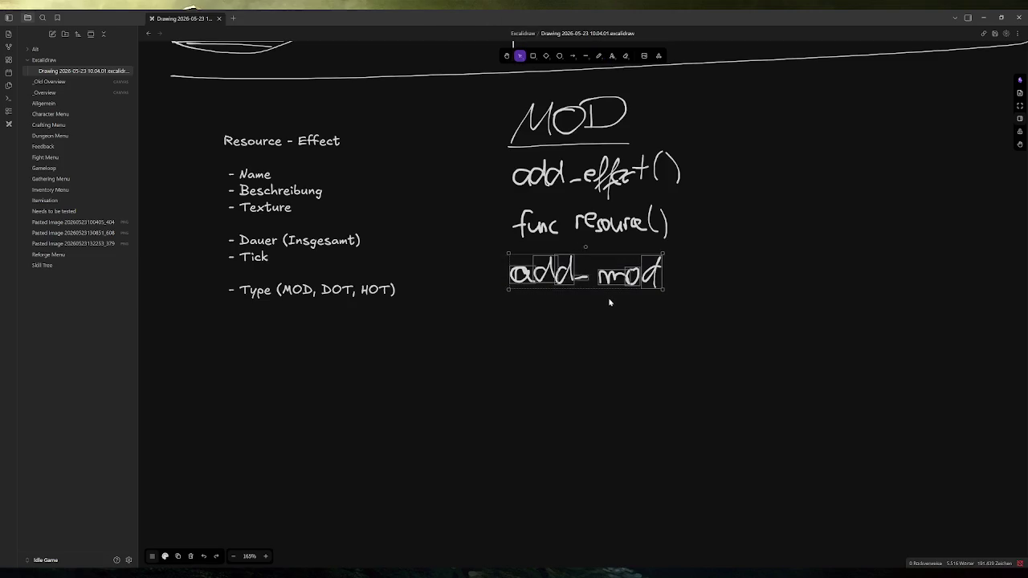
pyautogui.moveTo(595, 289); pyautogui.dragTo(634, 273)
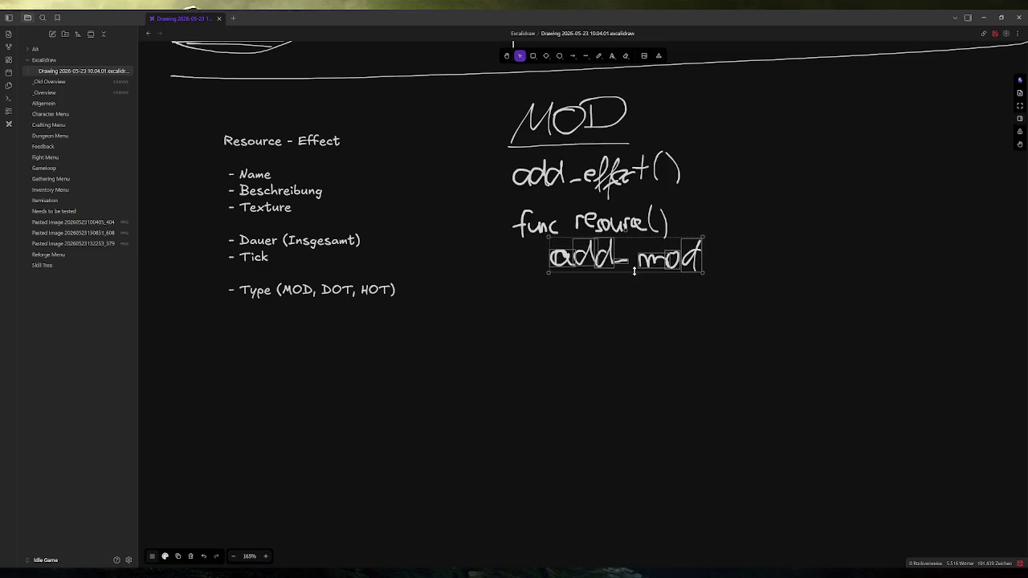
pyautogui.click(599, 55)
pyautogui.moveTo(530, 241); pyautogui.dragTo(531, 272)
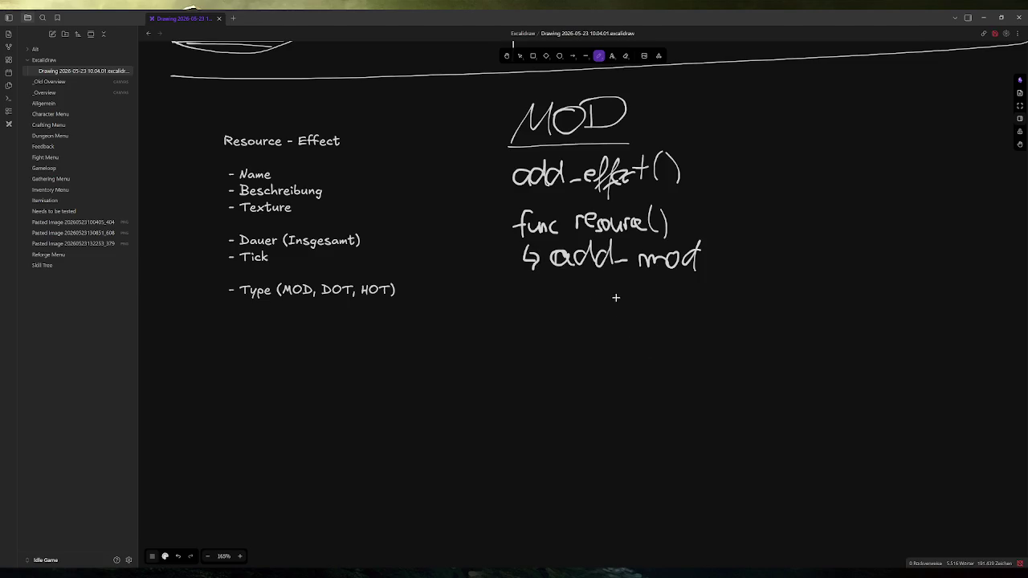
# Step: Add a dotted line labelled Dauer below add_mod, leading to func resource() ↳remove_mod
pyautogui.click(577, 290)
pyautogui.click(576, 307)
pyautogui.click(575, 331)
pyautogui.click(575, 350)
pyautogui.click(575, 374)
pyautogui.moveTo(586, 315)
pyautogui.mouseDown()
pyautogui.moveTo(599, 322)
pyautogui.moveTo(595, 334)
pyautogui.moveTo(634, 334)
pyautogui.moveTo(640, 321)
pyautogui.mouseUp()
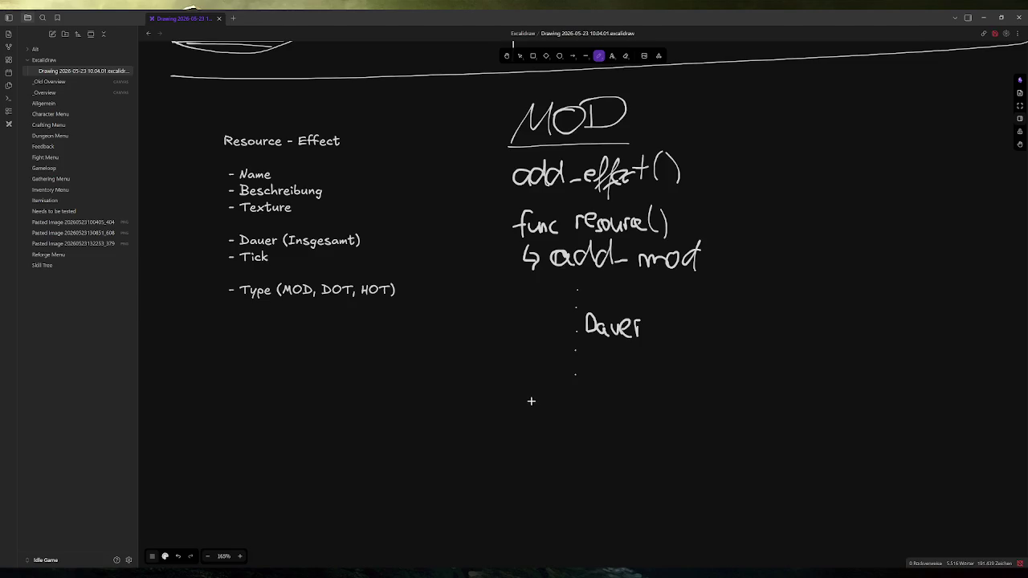
pyautogui.moveTo(535, 388)
pyautogui.mouseDown()
pyautogui.moveTo(528, 422)
pyautogui.moveTo(539, 406)
pyautogui.moveTo(567, 412)
pyautogui.moveTo(602, 399)
pyautogui.moveTo(604, 408)
pyautogui.moveTo(646, 398)
pyautogui.moveTo(696, 410)
pyautogui.mouseUp()
pyautogui.moveTo(540, 431)
pyautogui.mouseDown()
pyautogui.moveTo(554, 445)
pyautogui.moveTo(591, 435)
pyautogui.moveTo(670, 447)
pyautogui.moveTo(696, 437)
pyautogui.moveTo(708, 447)
pyautogui.mouseUp()
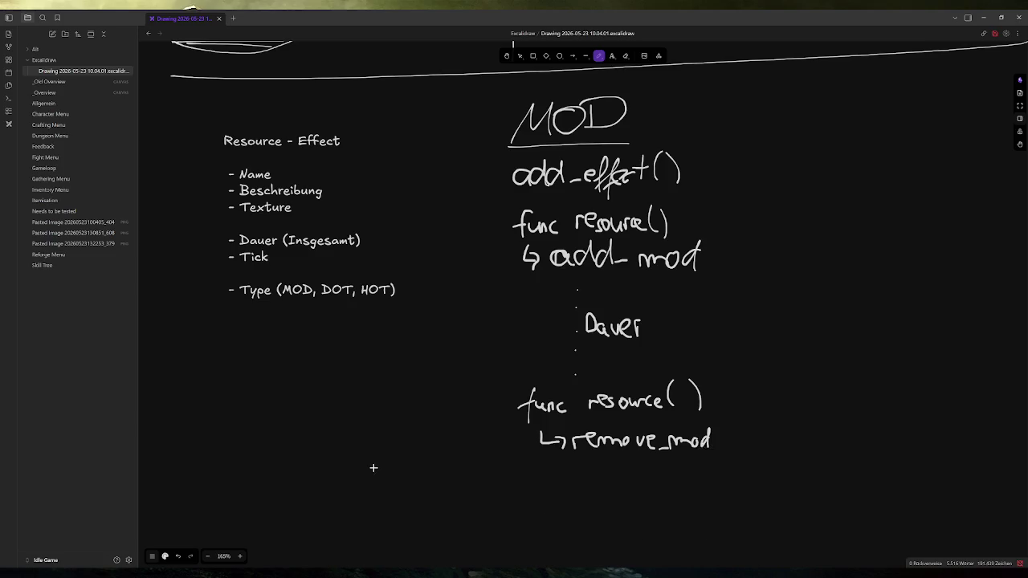
# Step: Draw a long vertical line beside the MOD notes and a left arrow toward func resoure()
pyautogui.hscroll(5, 704, 346)
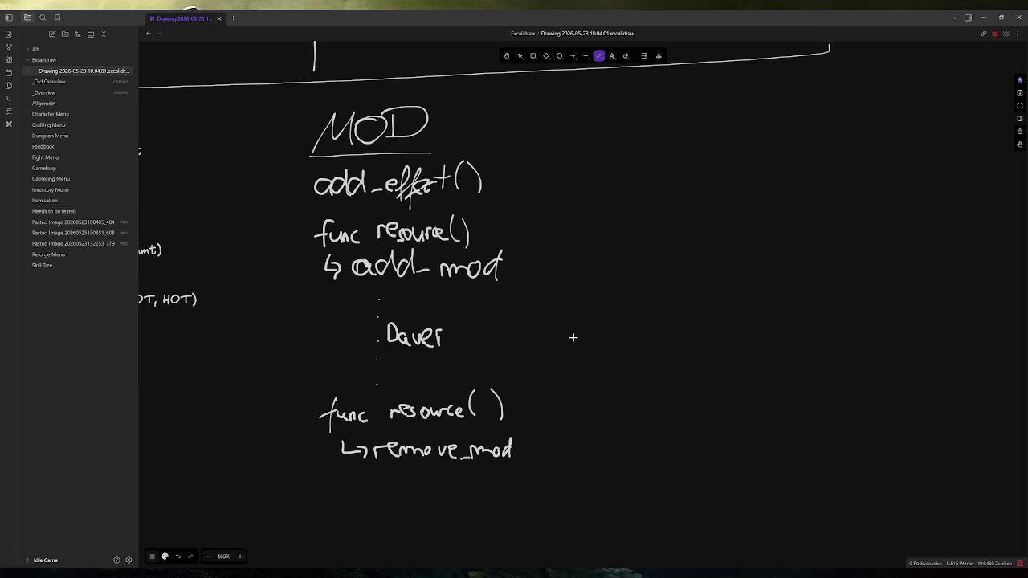
pyautogui.moveTo(569, 69); pyautogui.dragTo(564, 482)
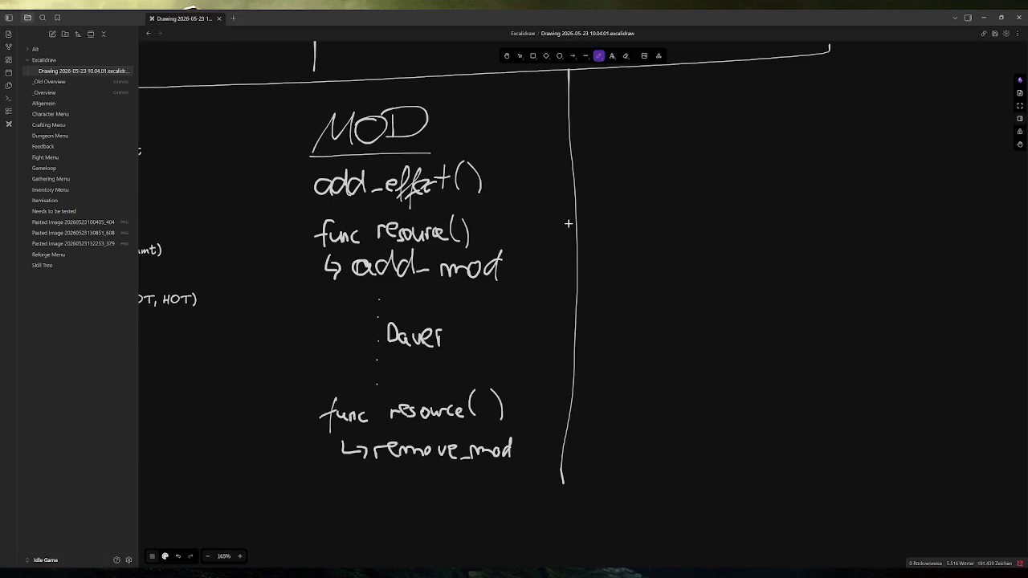
pyautogui.moveTo(570, 224); pyautogui.dragTo(527, 229)
# Step: Move the func resource()/remove_mod block down and write remove-effect above it
pyautogui.click(519, 58)
pyautogui.moveTo(306, 389); pyautogui.dragTo(536, 477)
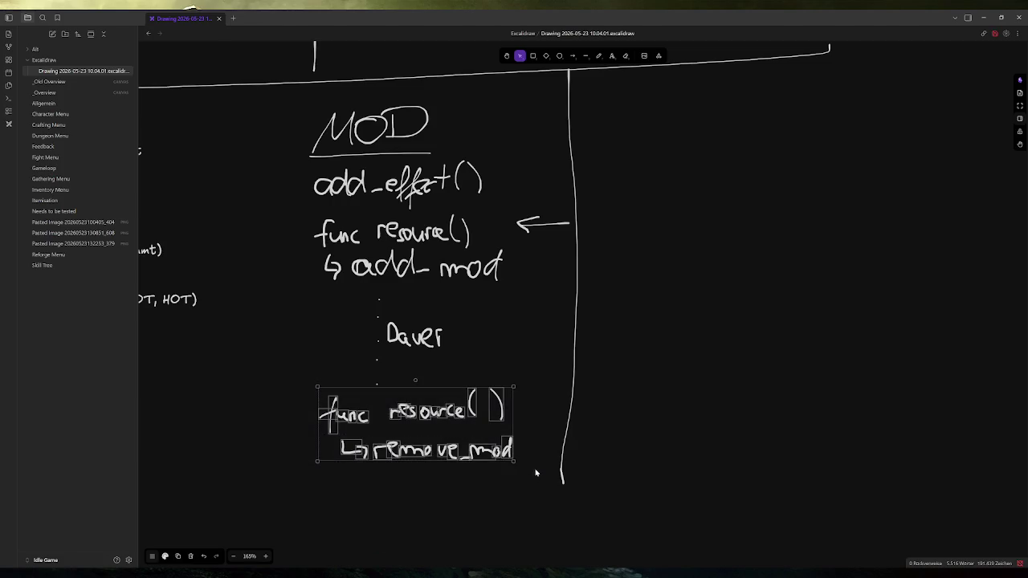
pyautogui.moveTo(429, 390)
pyautogui.mouseDown()
pyautogui.moveTo(434, 418)
pyautogui.moveTo(439, 382)
pyautogui.moveTo(447, 388)
pyautogui.moveTo(446, 444)
pyautogui.mouseUp()
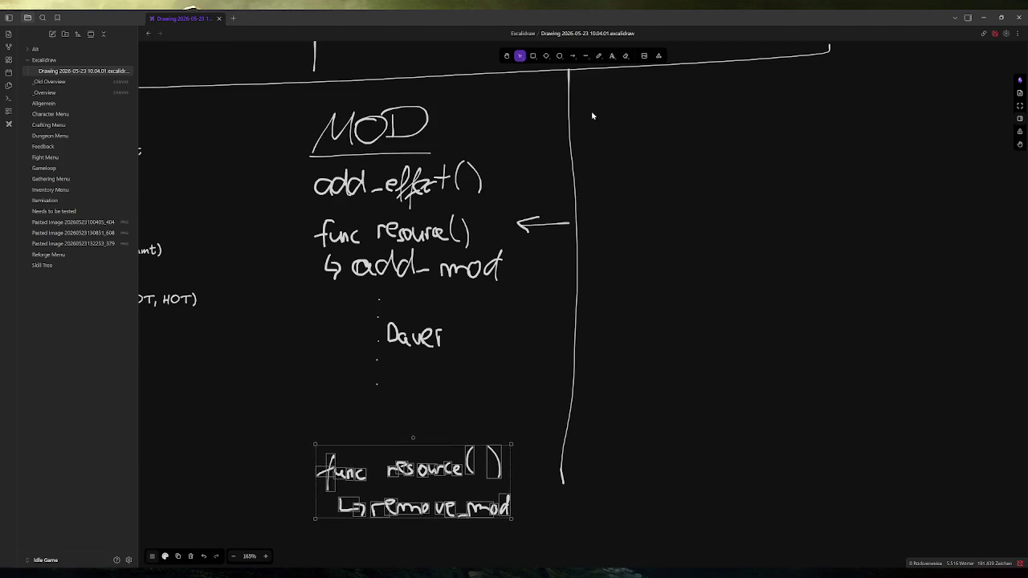
pyautogui.click(599, 56)
pyautogui.moveTo(316, 423)
pyautogui.mouseDown()
pyautogui.moveTo(430, 425)
pyautogui.moveTo(434, 438)
pyautogui.moveTo(455, 417)
pyautogui.moveTo(475, 426)
pyautogui.moveTo(488, 399)
pyautogui.moveTo(495, 411)
pyautogui.mouseUp()
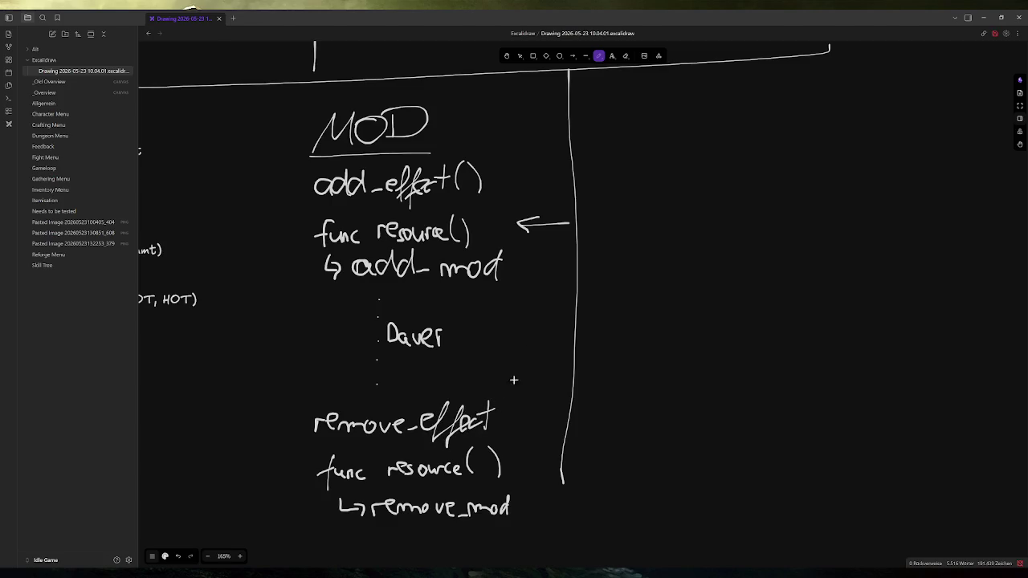
# Step: Reposition the left-pointing arrow beside add_effect()
pyautogui.click(520, 55)
pyautogui.moveTo(509, 200)
pyautogui.mouseDown()
pyautogui.moveTo(577, 250)
pyautogui.moveTo(543, 175)
pyautogui.moveTo(551, 227)
pyautogui.mouseUp()
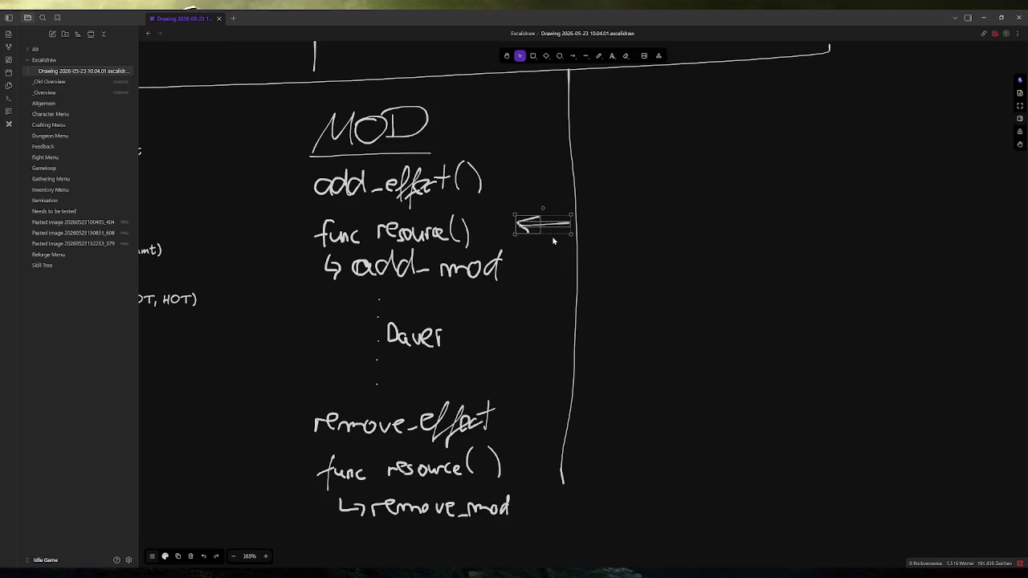
pyautogui.moveTo(551, 230); pyautogui.dragTo(544, 183)
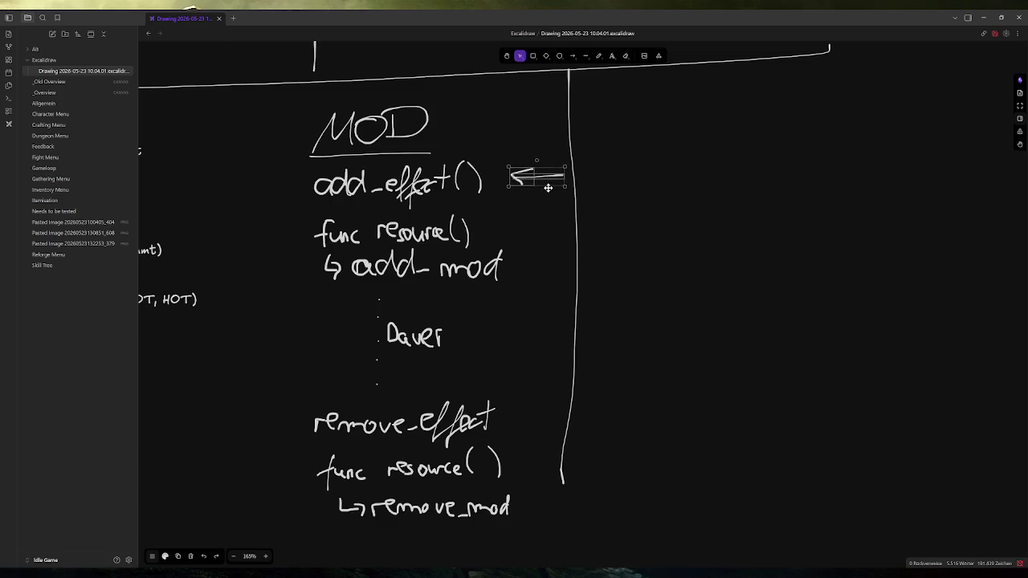
# Step: Place a copy of the arrow beside remove-effect, then select the Resource - Effect list
pyautogui.hotkey('ctrl', 'v')
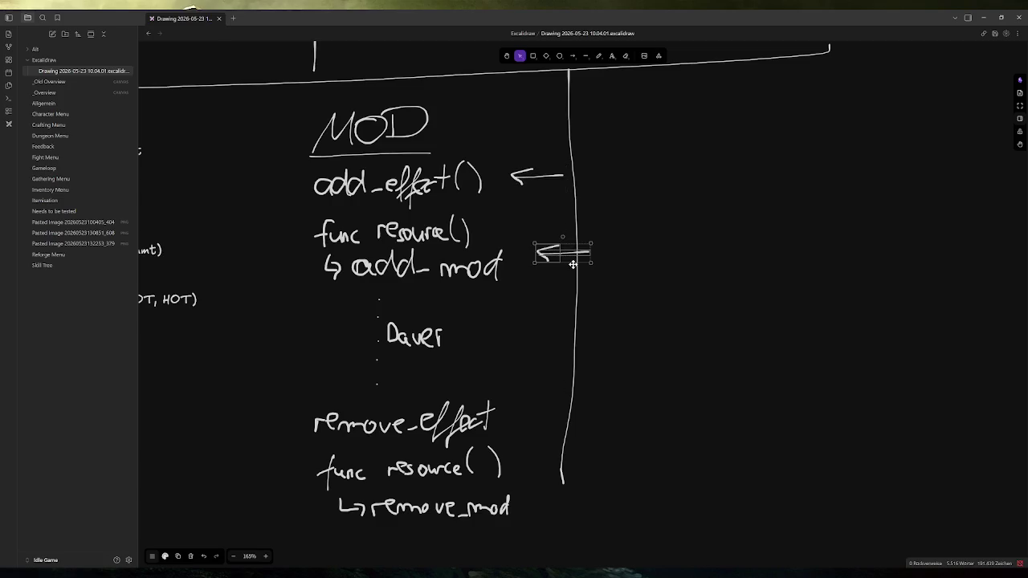
pyautogui.moveTo(572, 265); pyautogui.dragTo(542, 429)
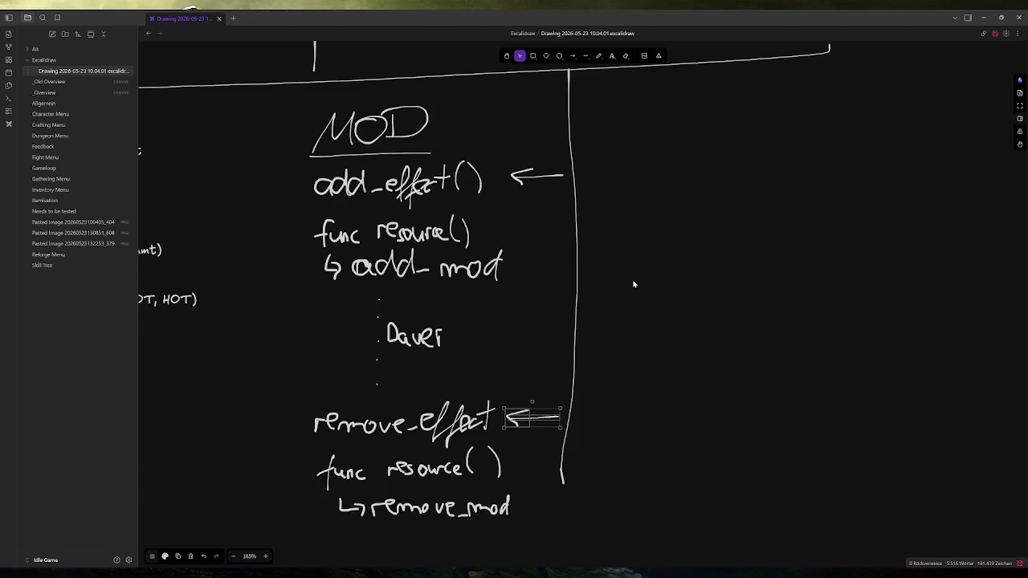
pyautogui.hscroll(-5, 394, 289)
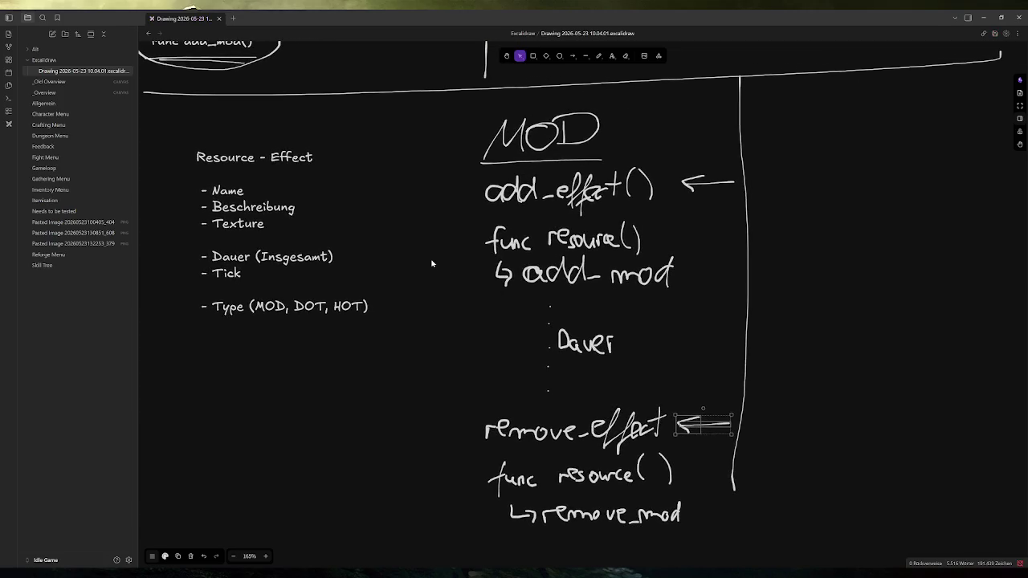
pyautogui.click(364, 308)
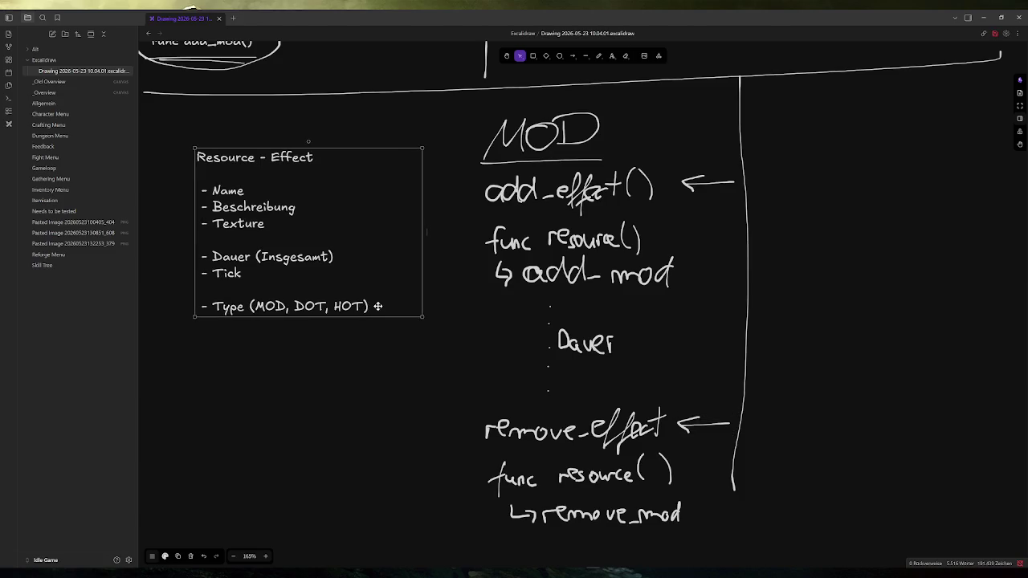
# Step: Append a '- Funktion' item to the end of the Resource - Effect list
pyautogui.doubleClick(378, 306)
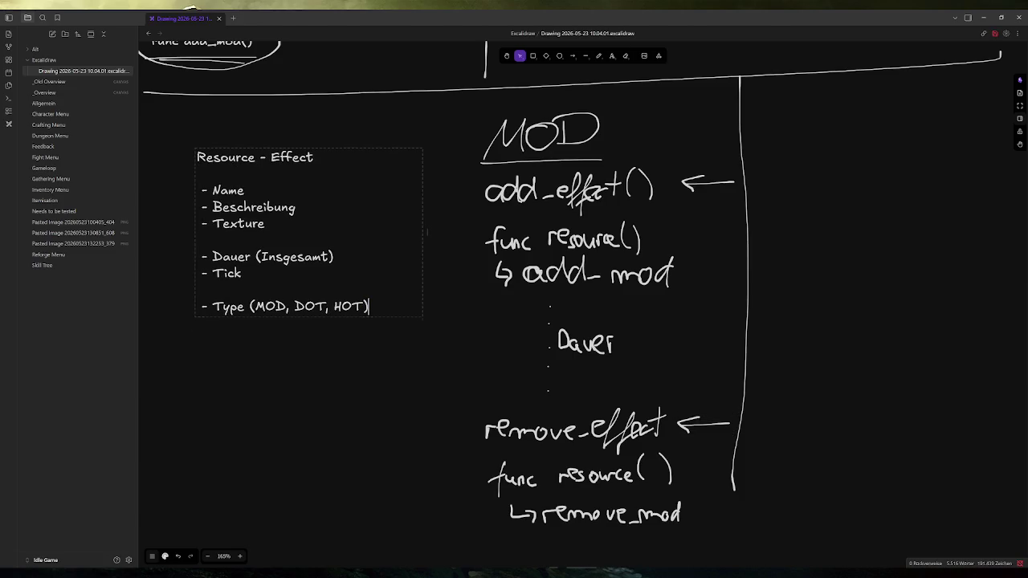
pyautogui.press('Return')
pyautogui.press('Return')
pyautogui.write('- Funktion')
pyautogui.click(346, 367)
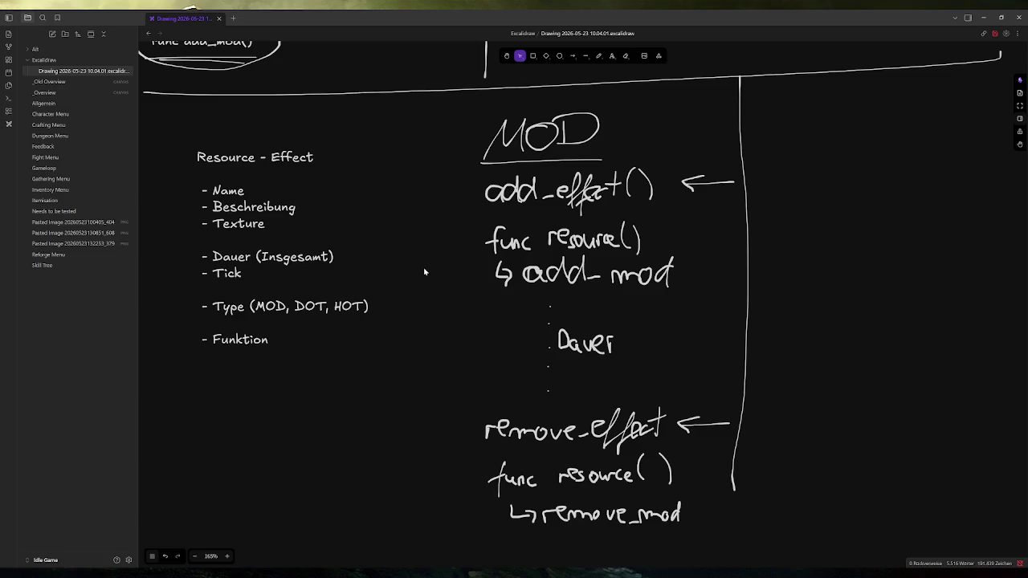
# Step: Change the Tick line in the list to read 'Tick??'
pyautogui.doubleClick(347, 280)
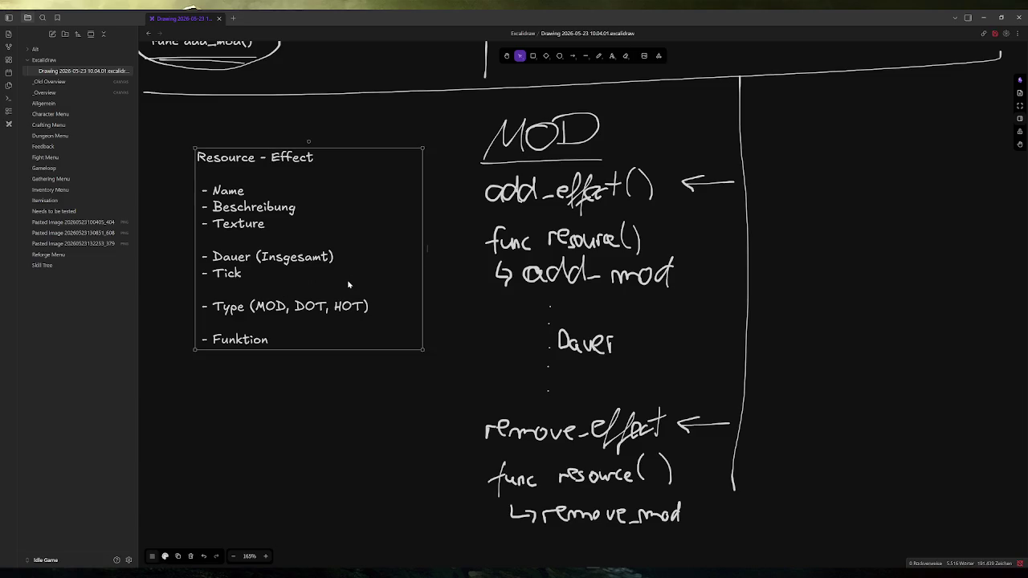
pyautogui.write('??')
pyautogui.click(270, 378)
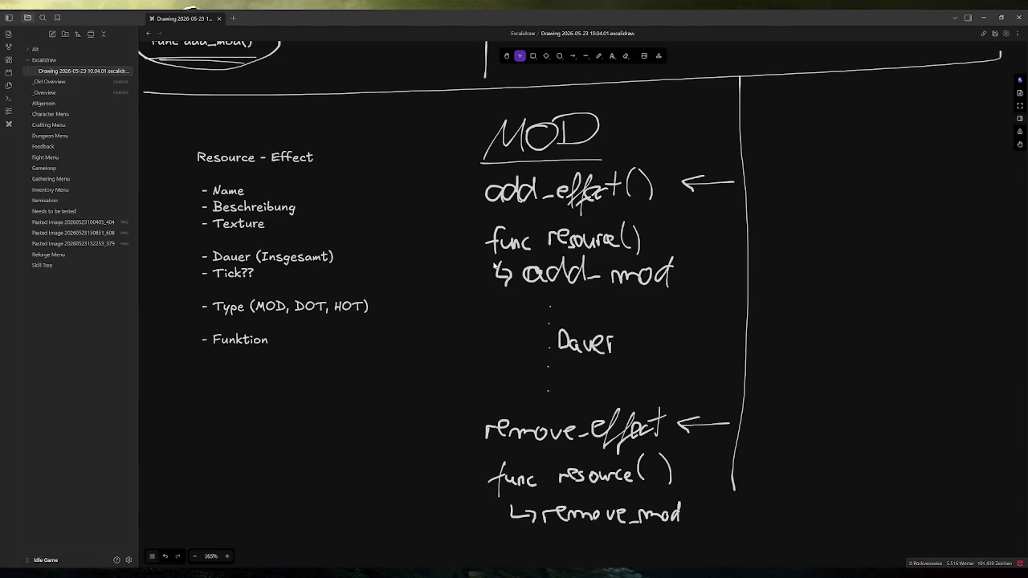
# Step: Change the Resource - Effect Funktion line to 'Funktion (bei Hinzufügen)' and add 'Funktion (bei Entfernen)'
pyautogui.press('p')
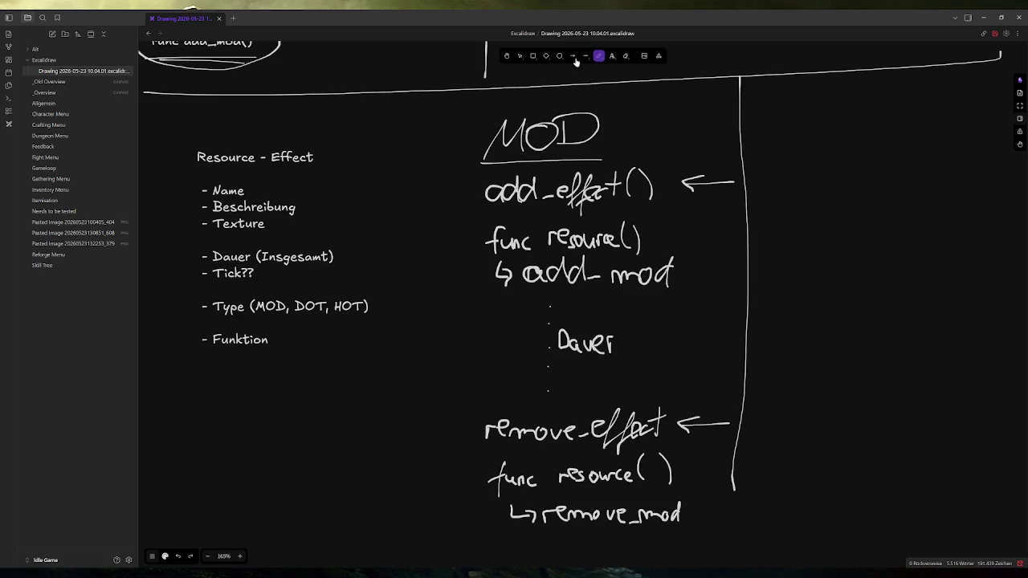
pyautogui.doubleClick(269, 339)
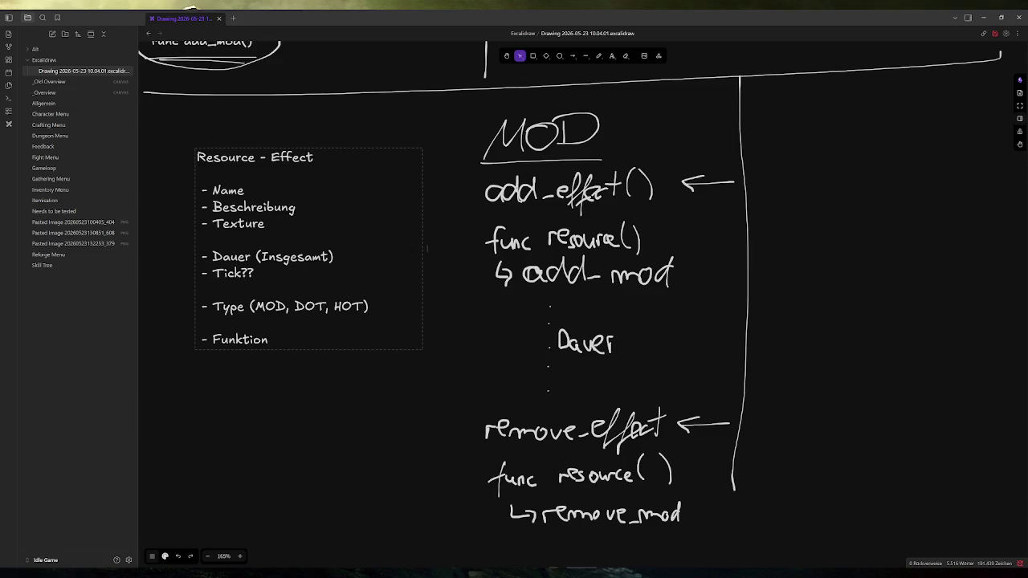
pyautogui.write(' (ebi')
pyautogui.write(' Hinzu')
pyautogui.write('fügen)')
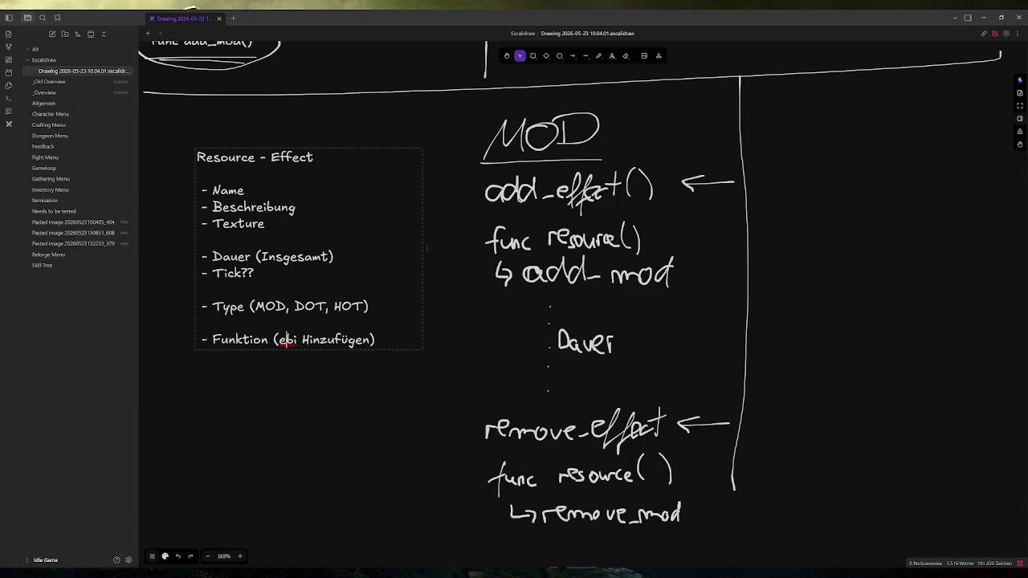
pyautogui.doubleClick(287, 340)
pyautogui.write('bei')
pyautogui.press('End')
pyautogui.press('Return')
pyautogui.write('Hinzufügen) - ')
pyautogui.write('Funktion ')
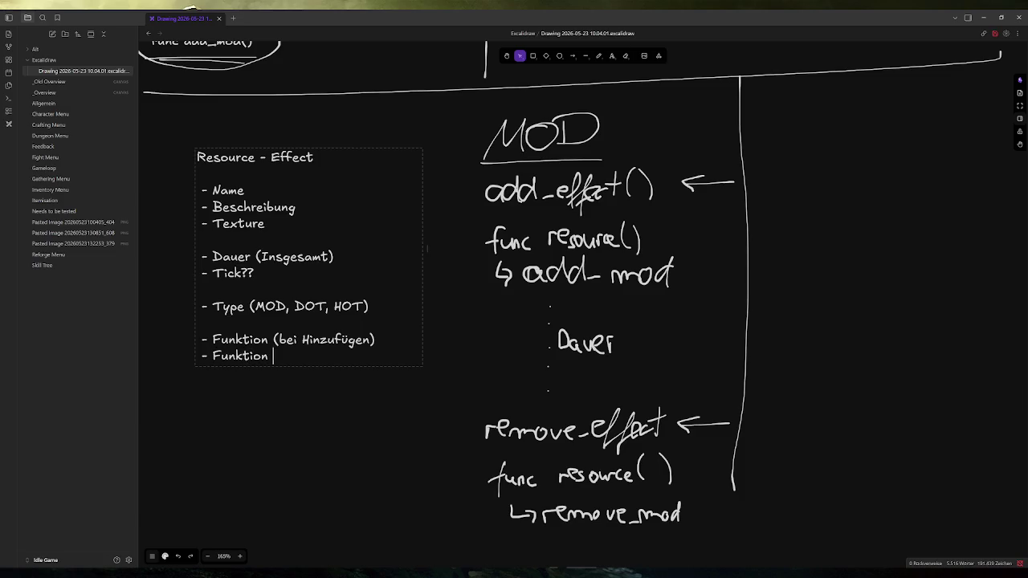
pyautogui.write('(bei Entfe')
pyautogui.write('rnen)')
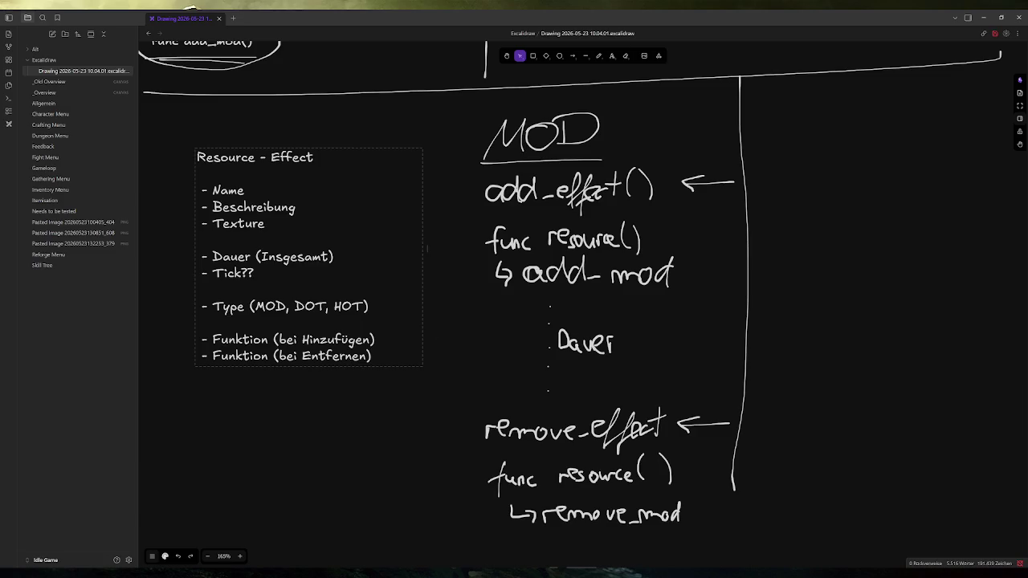
pyautogui.click(598, 56)
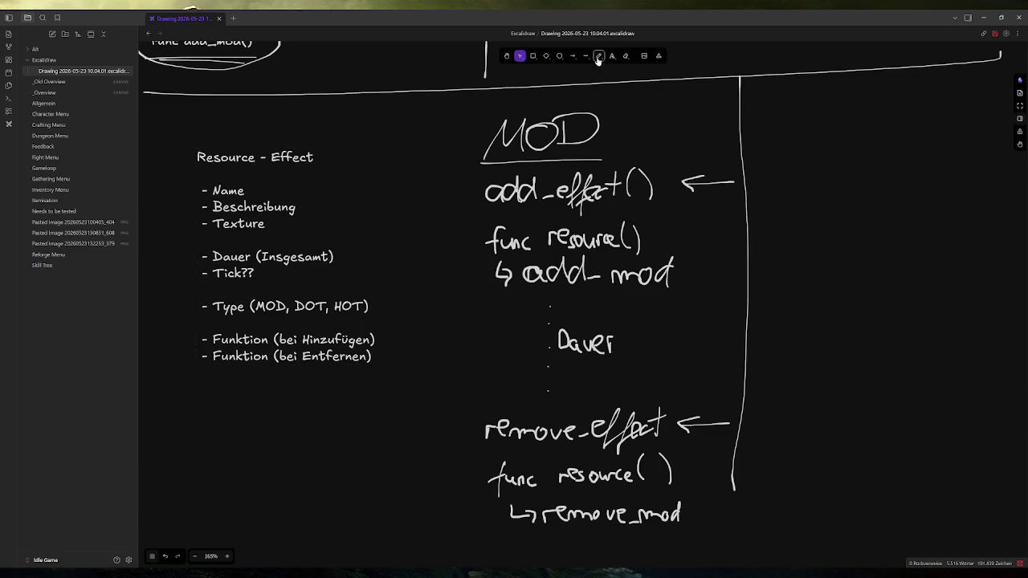
# Step: Handwrite an underlined 'DOT' heading for a new right-hand column
pyautogui.hscroll(1, 734, 301)
pyautogui.hscroll(2, 735, 301)
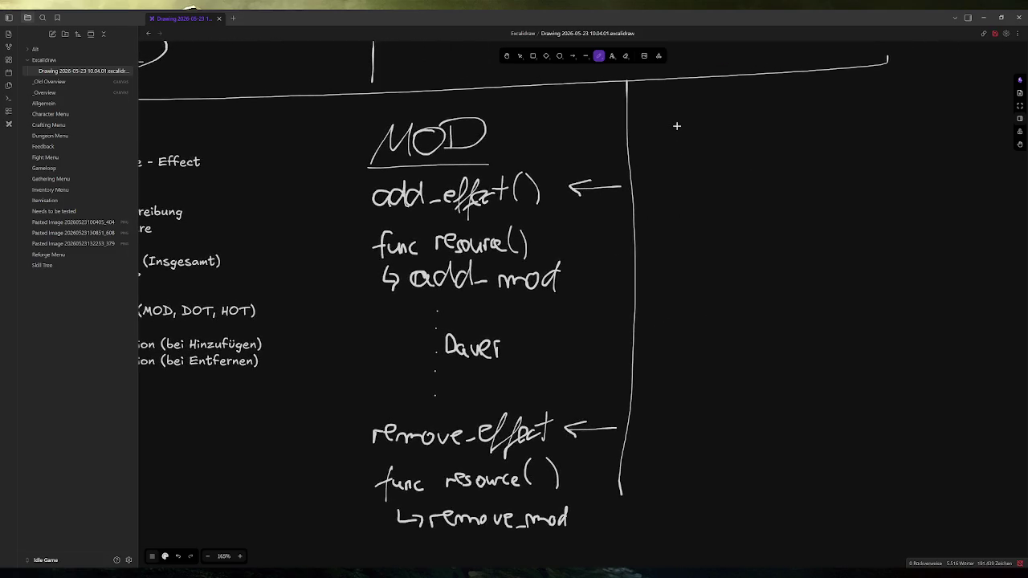
pyautogui.hscroll(-2, 630, 121)
pyautogui.moveTo(739, 101)
pyautogui.mouseDown()
pyautogui.moveTo(733, 125)
pyautogui.moveTo(766, 96)
pyautogui.moveTo(733, 125)
pyautogui.mouseUp()
pyautogui.moveTo(795, 91)
pyautogui.mouseDown()
pyautogui.moveTo(827, 121)
pyautogui.moveTo(850, 84)
pyautogui.mouseUp()
pyautogui.moveTo(726, 131); pyautogui.dragTo(851, 127)
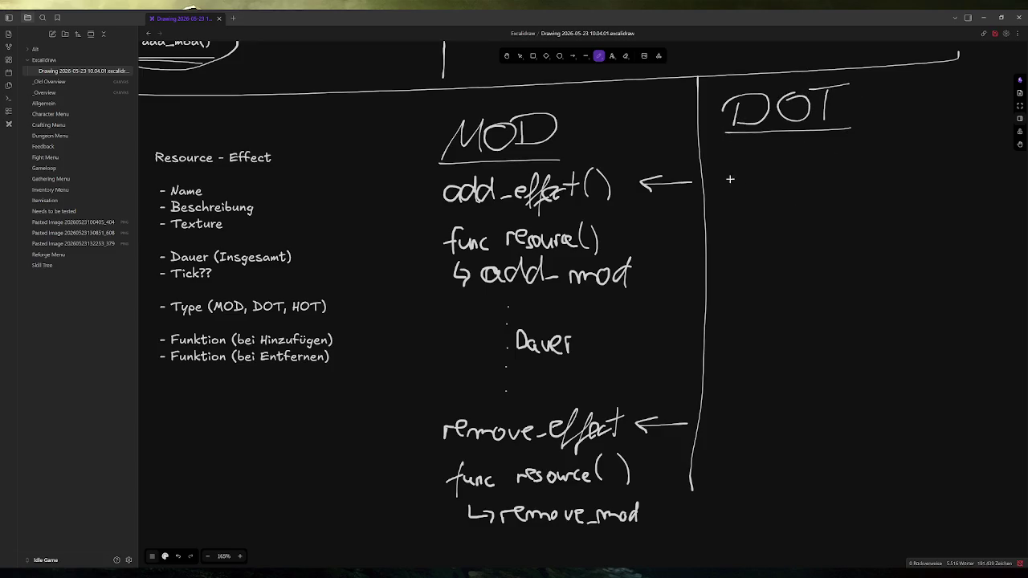
# Step: Duplicate the add_effect() row with its arrow and place the copy under the DOT heading
pyautogui.click(519, 55)
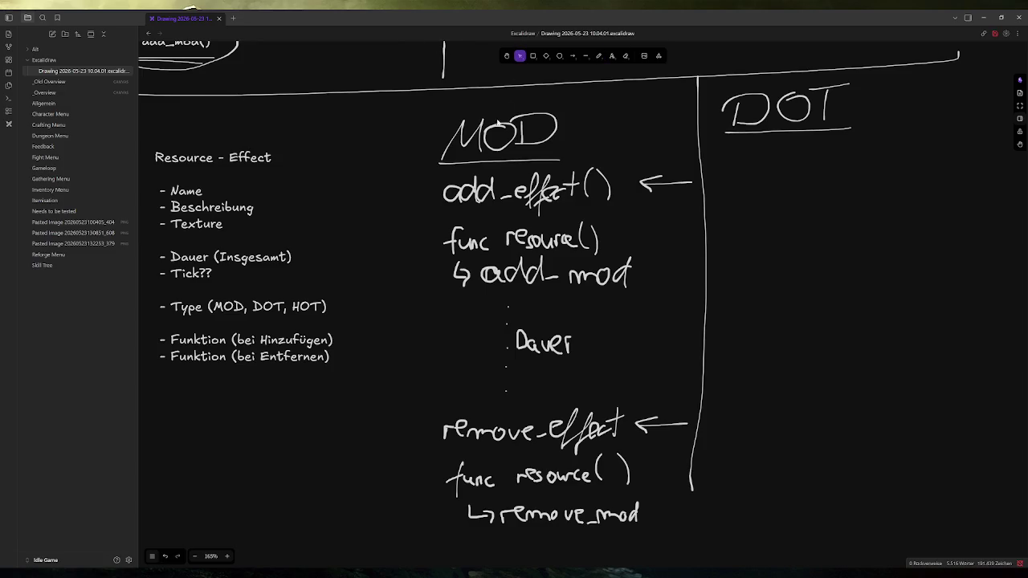
pyautogui.moveTo(437, 163); pyautogui.dragTo(697, 209)
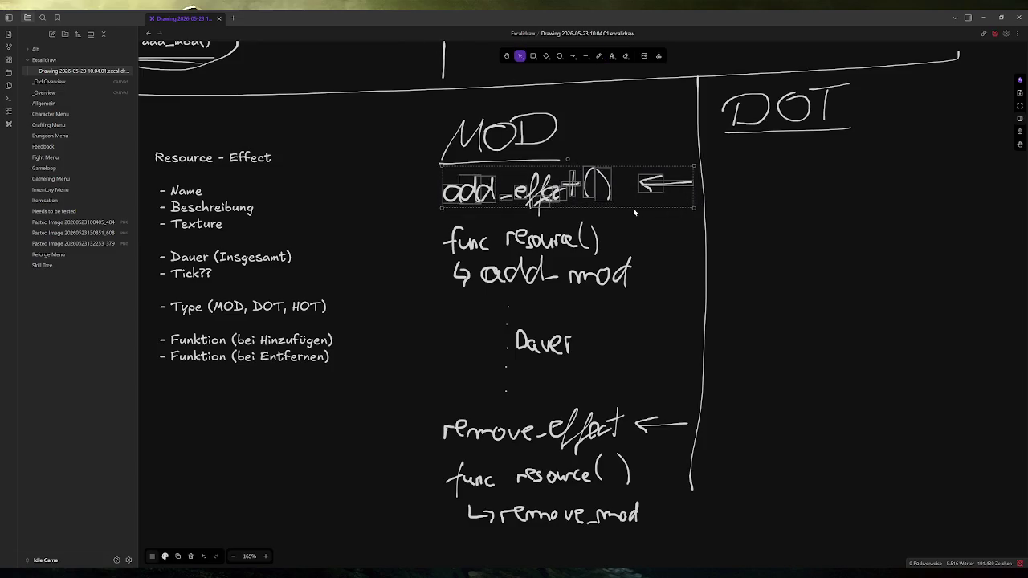
pyautogui.moveTo(632, 209)
pyautogui.mouseDown()
pyautogui.moveTo(874, 208)
pyautogui.moveTo(605, 210)
pyautogui.moveTo(631, 211)
pyautogui.mouseUp()
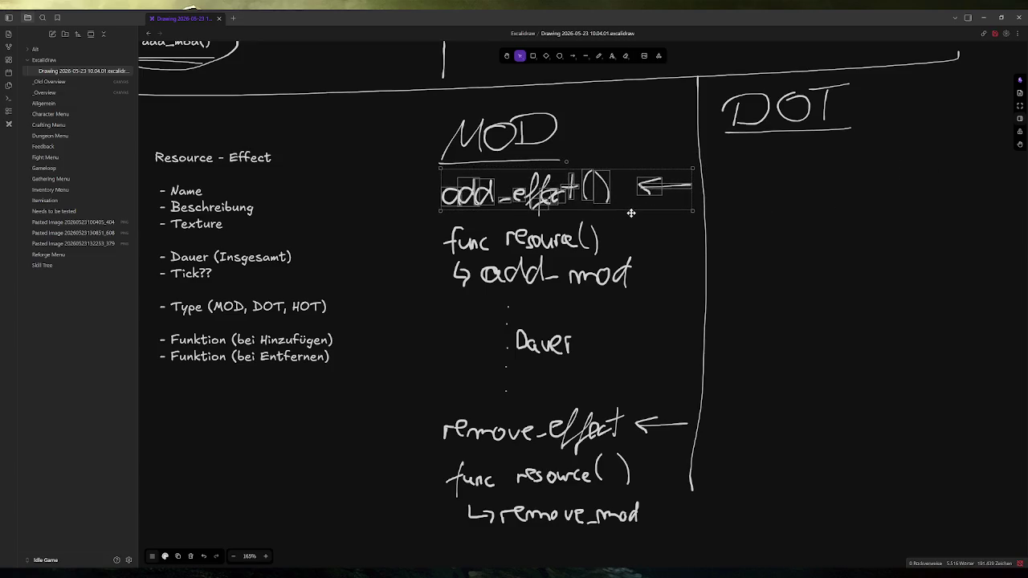
pyautogui.click(521, 56)
pyautogui.moveTo(462, 173); pyautogui.dragTo(699, 218)
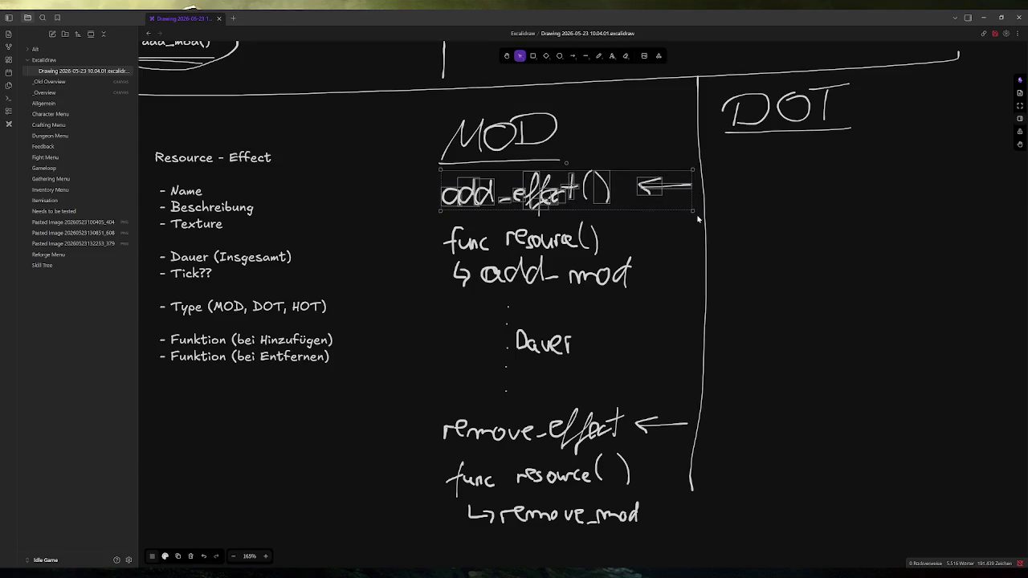
pyautogui.moveTo(424, 167); pyautogui.dragTo(698, 228)
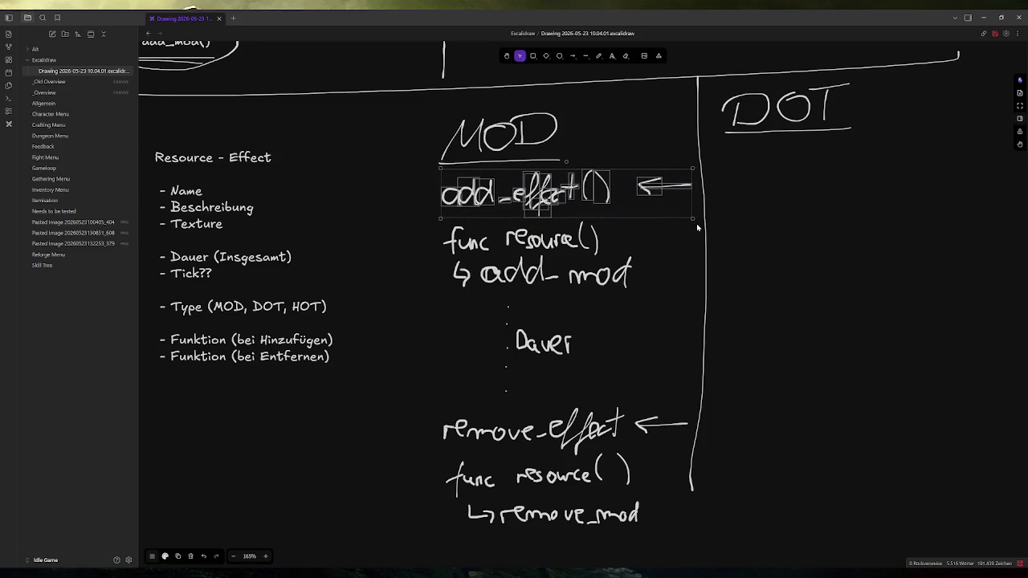
pyautogui.hotkey('ctrl', 'v')
pyautogui.moveTo(678, 245); pyautogui.dragTo(678, 238)
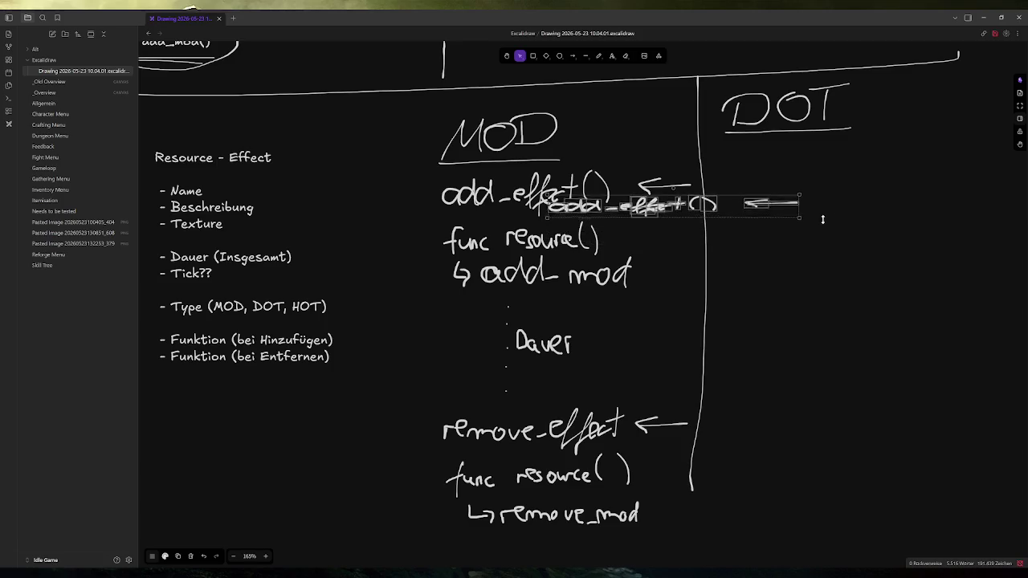
pyautogui.hotkey('ctrl', 'z')
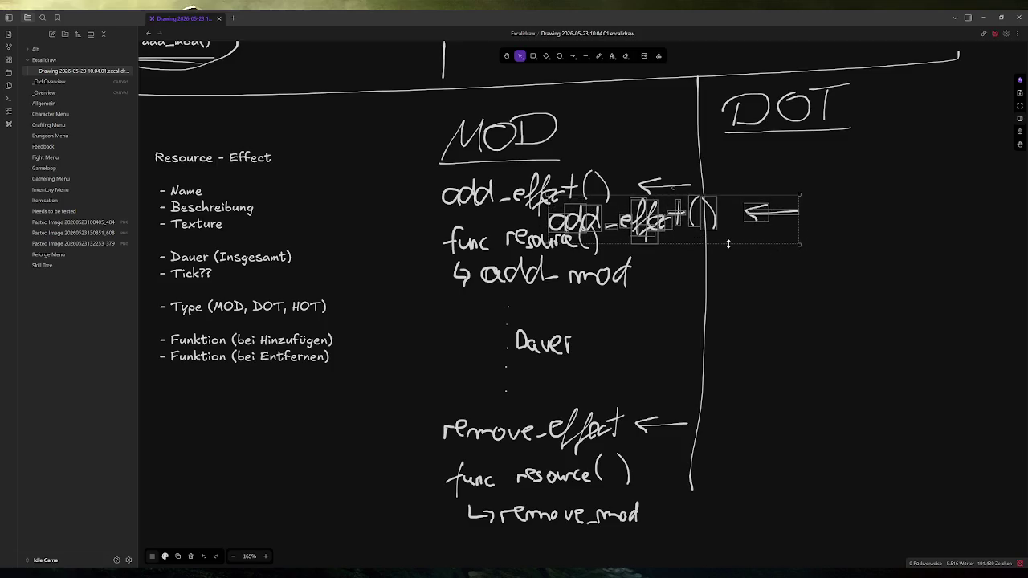
pyautogui.moveTo(742, 245); pyautogui.dragTo(913, 211)
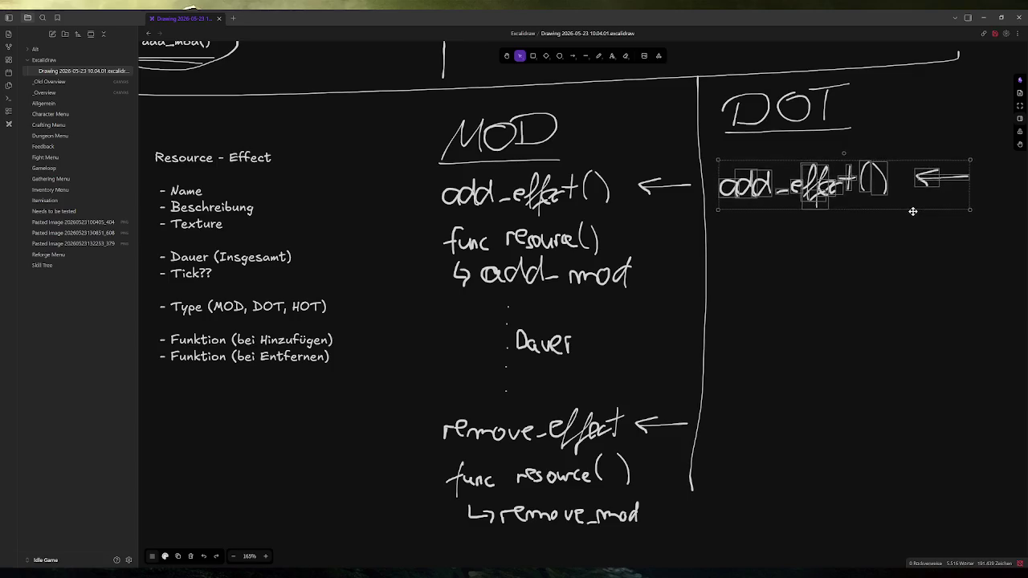
pyautogui.press('p')
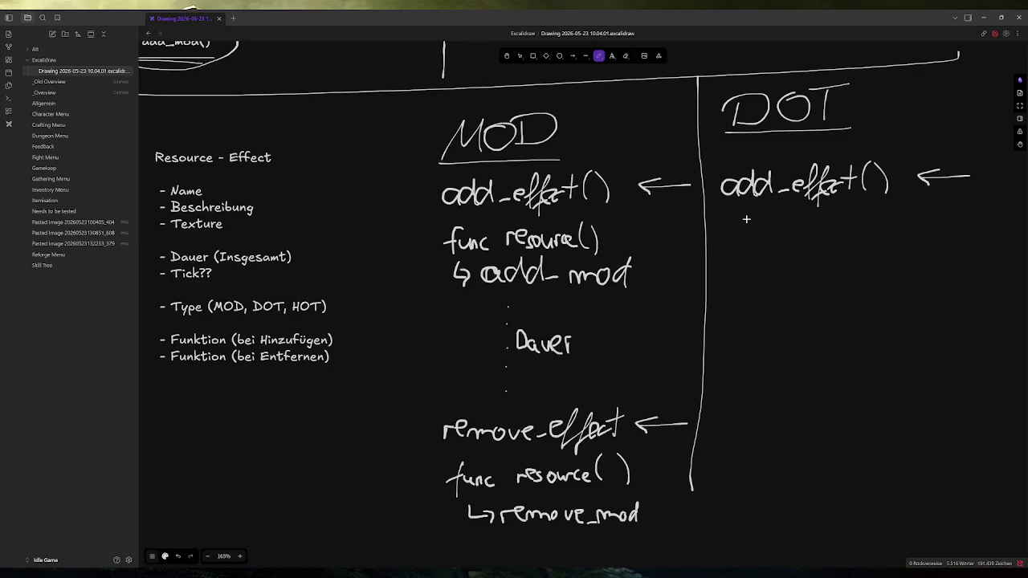
# Step: Handwrite 'func resource()' and '↳ Tick starten' beneath DOT's add_effect() row
pyautogui.moveTo(746, 219); pyautogui.dragTo(736, 236)
pyautogui.moveTo(744, 226)
pyautogui.mouseDown()
pyautogui.moveTo(754, 241)
pyautogui.moveTo(903, 239)
pyautogui.mouseUp()
pyautogui.moveTo(731, 263)
pyautogui.mouseDown()
pyautogui.moveTo(735, 278)
pyautogui.moveTo(795, 258)
pyautogui.moveTo(804, 276)
pyautogui.moveTo(821, 281)
pyautogui.moveTo(877, 265)
pyautogui.moveTo(895, 275)
pyautogui.moveTo(914, 246)
pyautogui.moveTo(933, 269)
pyautogui.mouseUp()
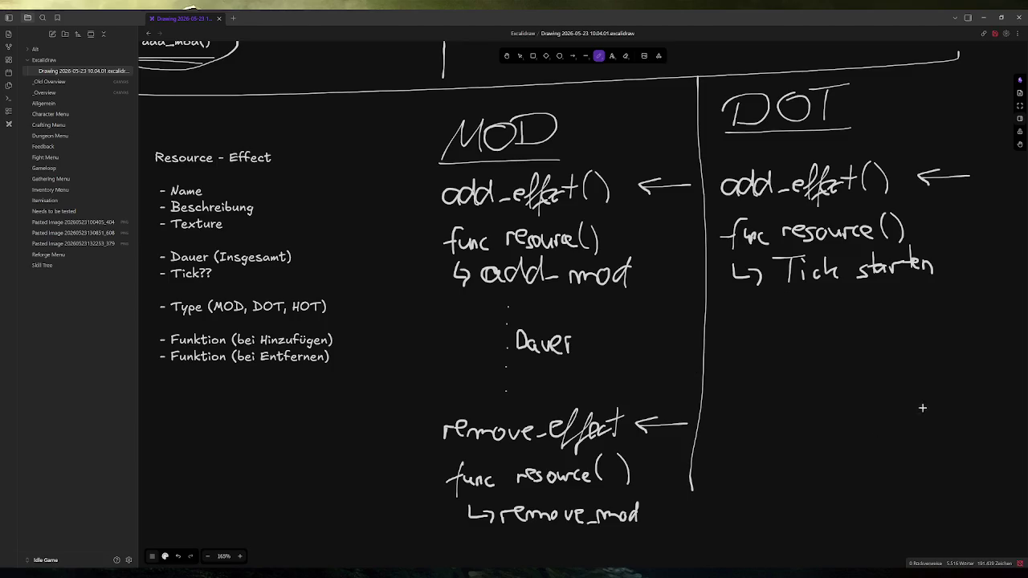
pyautogui.scroll(-1, 899, 397)
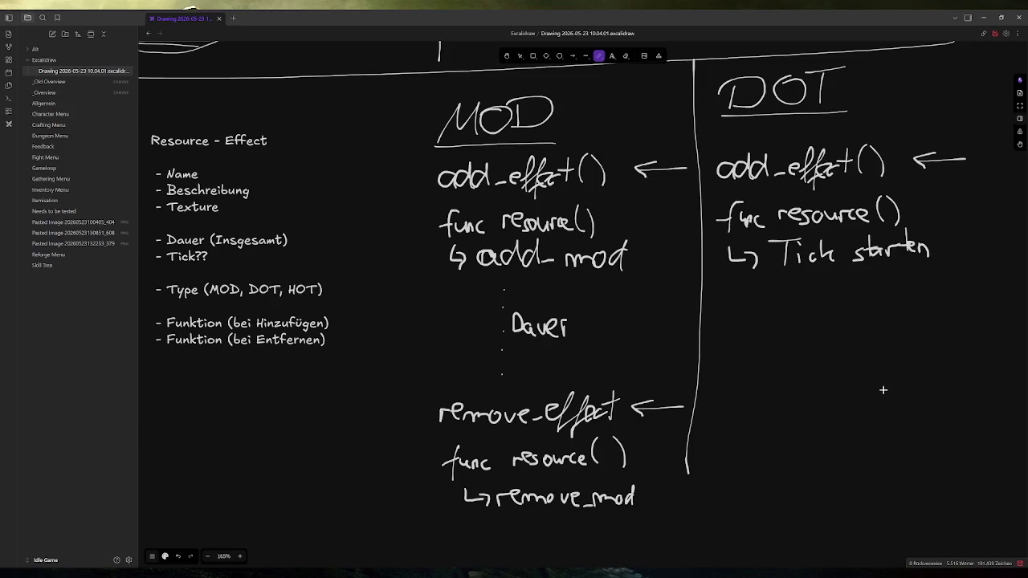
# Step: Dot a timeline below Tick starten and label it 'Dauer'
pyautogui.click(799, 292)
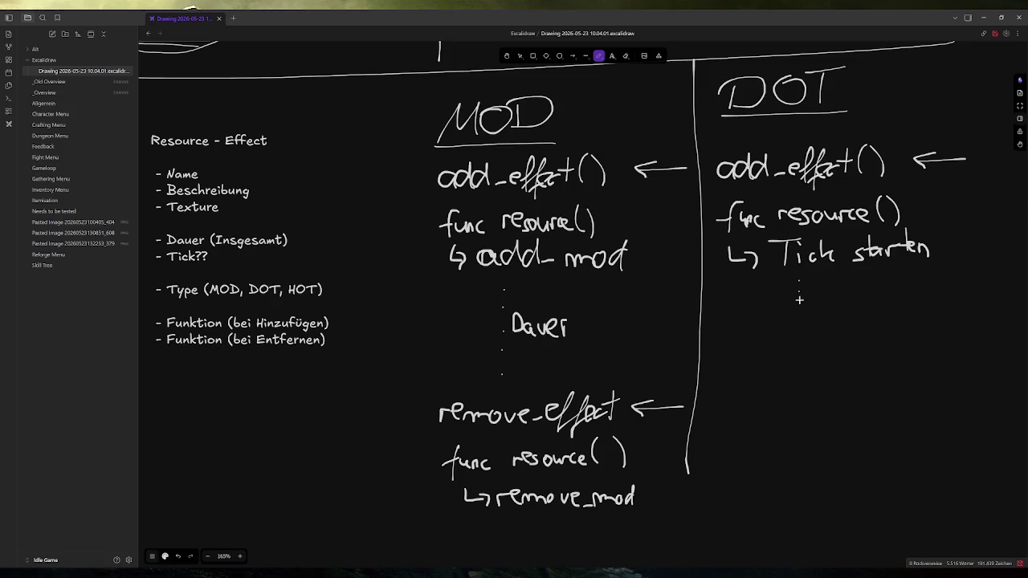
pyautogui.click(801, 340)
pyautogui.click(802, 352)
pyautogui.click(803, 369)
pyautogui.click(804, 390)
pyautogui.moveTo(811, 322)
pyautogui.mouseDown()
pyautogui.moveTo(811, 341)
pyautogui.moveTo(870, 328)
pyautogui.mouseUp()
pyautogui.hscroll(-2, 869, 361)
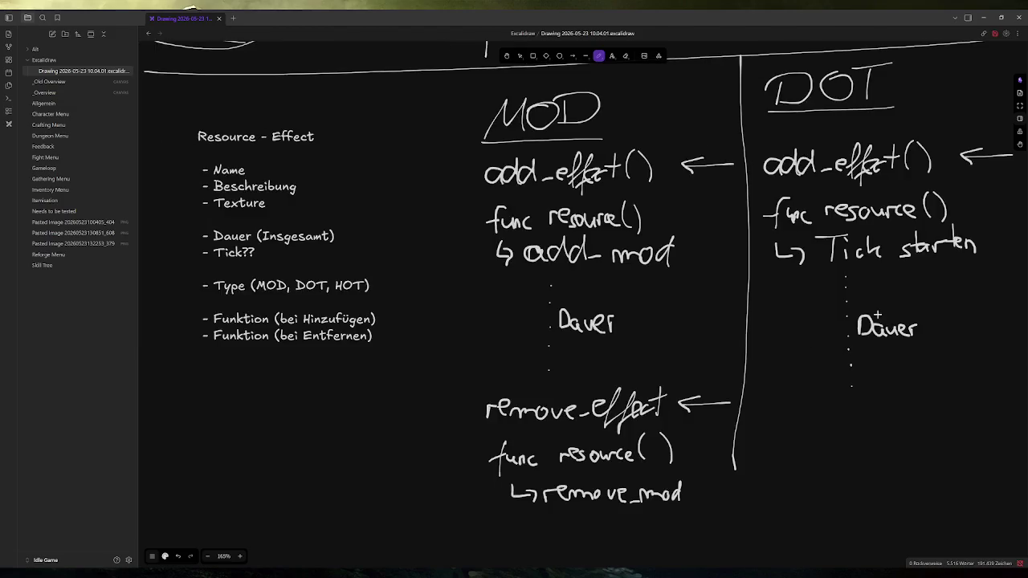
pyautogui.hscroll(5, 865, 427)
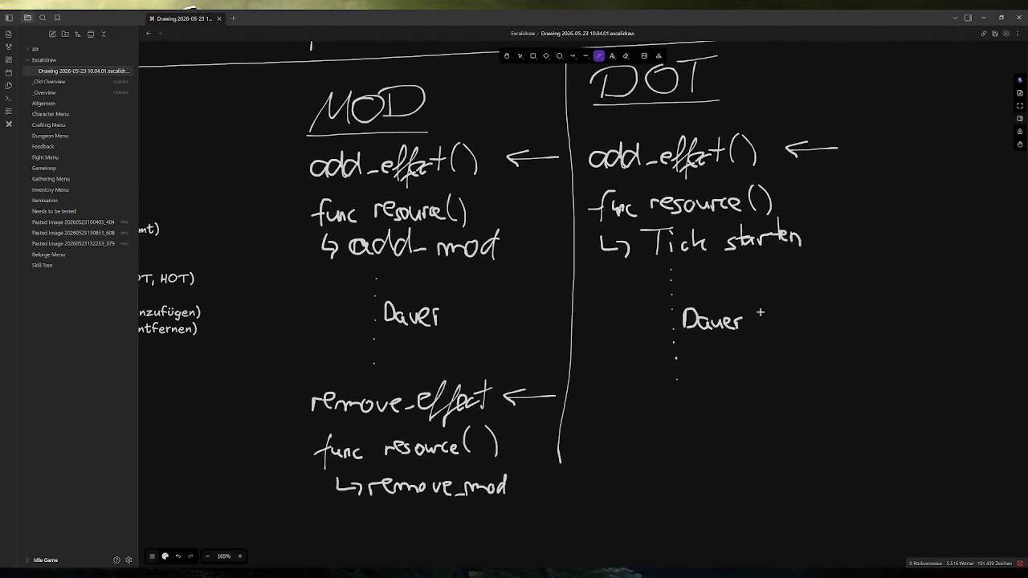
# Step: Bracket the Dauer span with a curly brace and the note 'Ticks prüfen, ggf. triggern'
pyautogui.moveTo(755, 259)
pyautogui.mouseDown()
pyautogui.moveTo(773, 316)
pyautogui.moveTo(761, 368)
pyautogui.mouseUp()
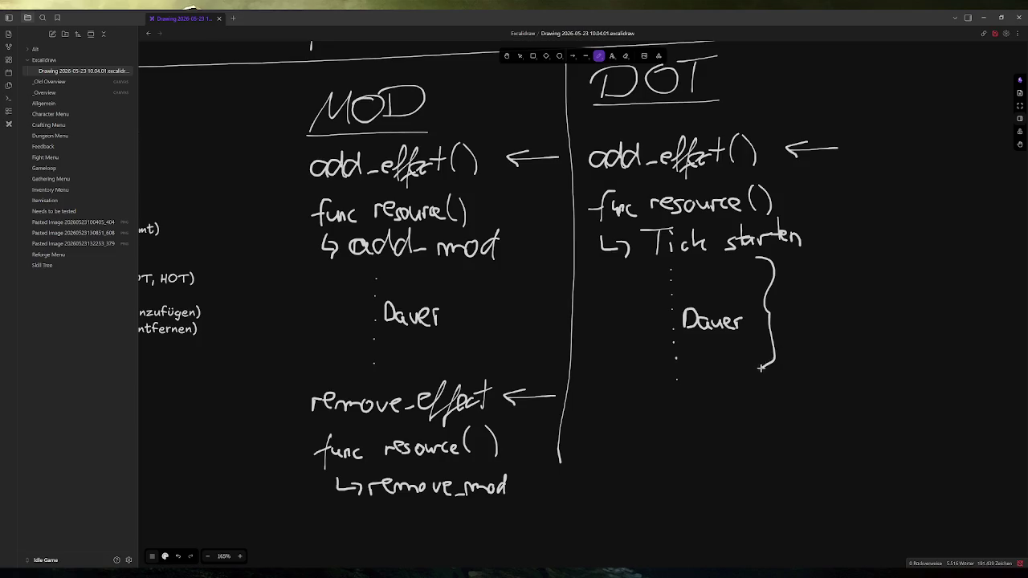
pyautogui.moveTo(790, 297)
pyautogui.mouseDown()
pyautogui.moveTo(786, 313)
pyautogui.moveTo(796, 294)
pyautogui.moveTo(802, 314)
pyautogui.moveTo(866, 294)
pyautogui.moveTo(871, 310)
pyautogui.mouseUp()
pyautogui.moveTo(867, 296)
pyautogui.mouseDown()
pyautogui.moveTo(884, 294)
pyautogui.moveTo(883, 304)
pyautogui.mouseUp()
pyautogui.moveTo(885, 305)
pyautogui.mouseDown()
pyautogui.moveTo(890, 294)
pyautogui.moveTo(894, 305)
pyautogui.mouseUp()
pyautogui.moveTo(803, 324)
pyautogui.mouseDown()
pyautogui.moveTo(806, 346)
pyautogui.moveTo(814, 331)
pyautogui.moveTo(816, 343)
pyautogui.moveTo(854, 323)
pyautogui.moveTo(877, 346)
pyautogui.moveTo(883, 322)
pyautogui.moveTo(900, 325)
pyautogui.mouseUp()
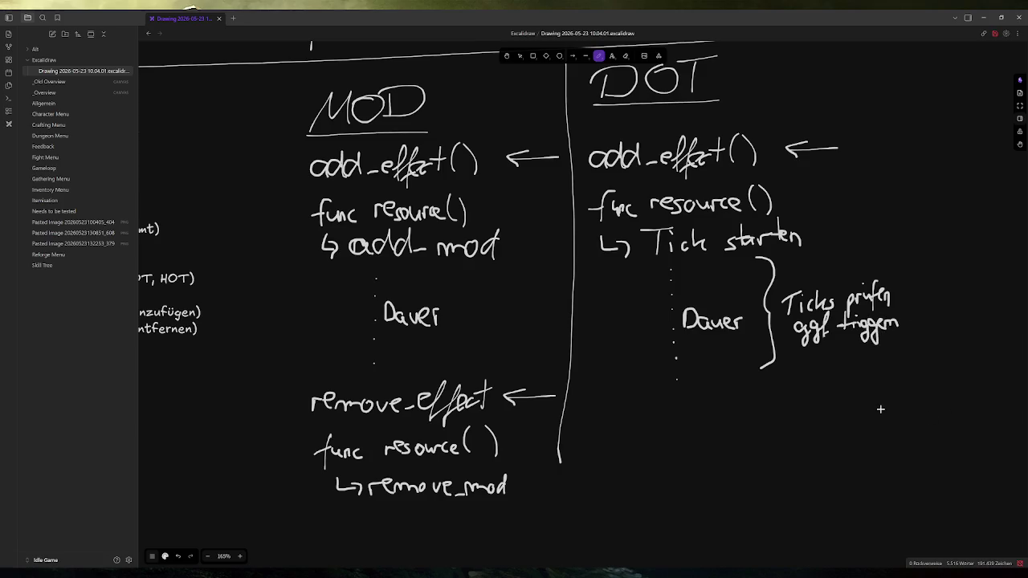
pyautogui.hscroll(-1, 738, 430)
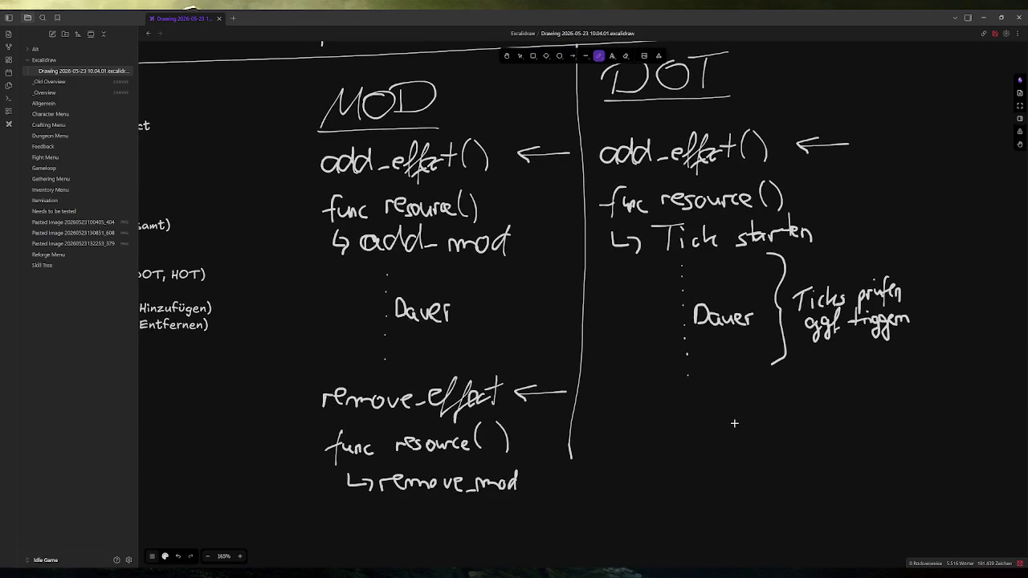
pyautogui.click(520, 56)
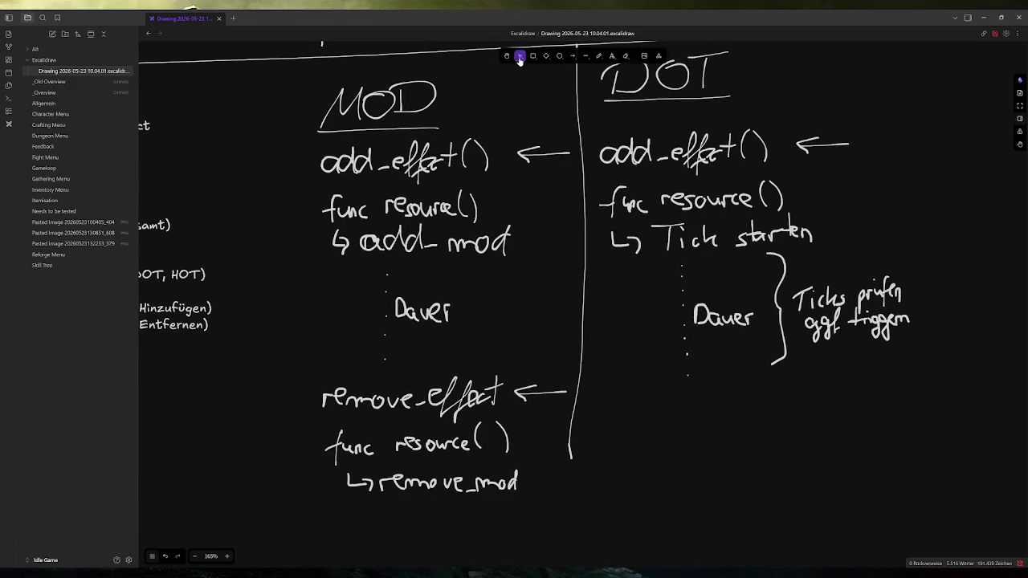
# Step: Copy the MOD column's remove_effect ← and func resource() lines, without remove_mod, to the bottom of the DOT column
pyautogui.moveTo(298, 382)
pyautogui.mouseDown()
pyautogui.moveTo(485, 454)
pyautogui.moveTo(574, 509)
pyautogui.mouseUp()
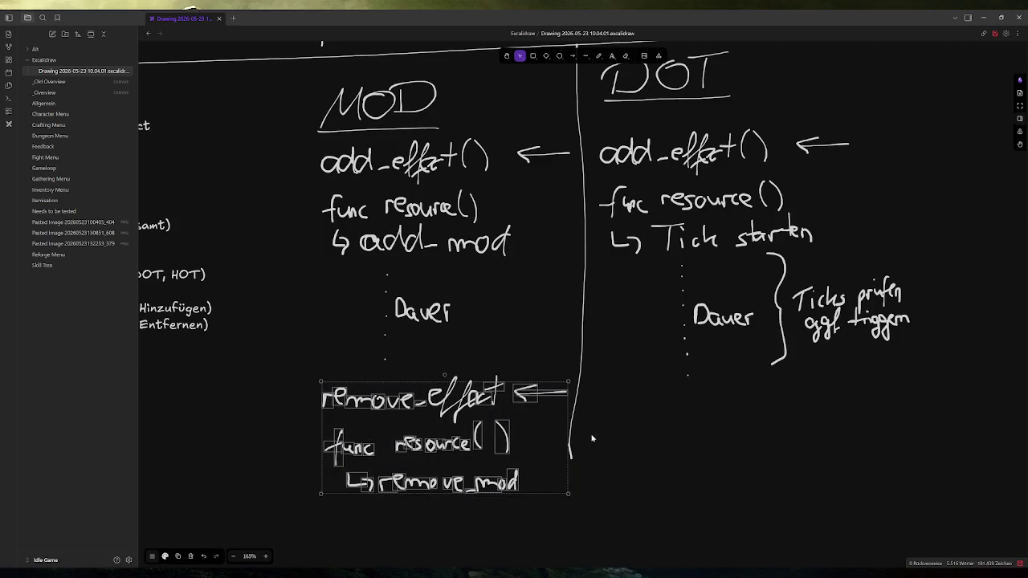
pyautogui.click(271, 433)
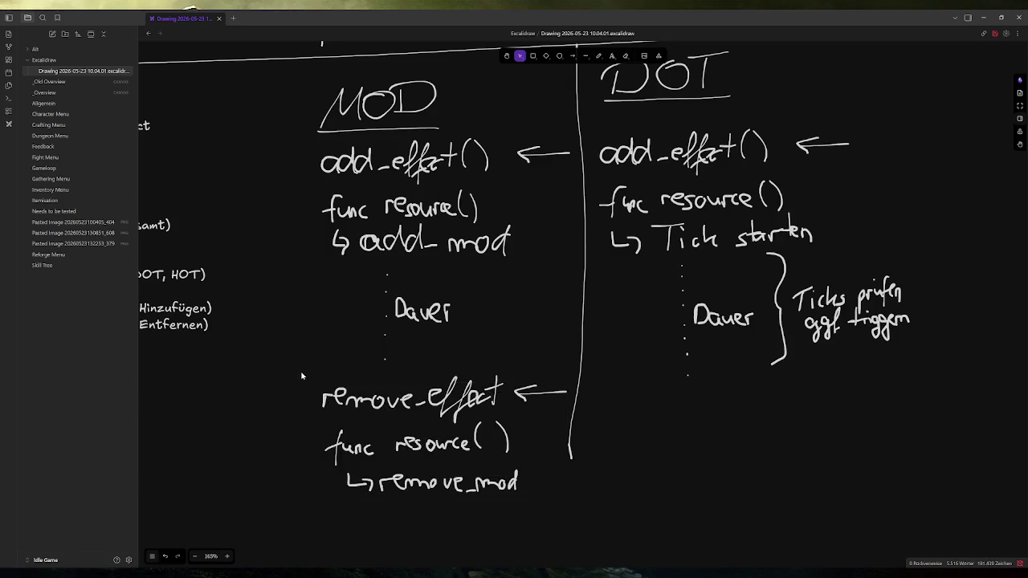
pyautogui.moveTo(292, 369); pyautogui.dragTo(572, 472)
pyautogui.hotkey('ctrl', 'c')
pyautogui.hotkey('ctrl', 'v')
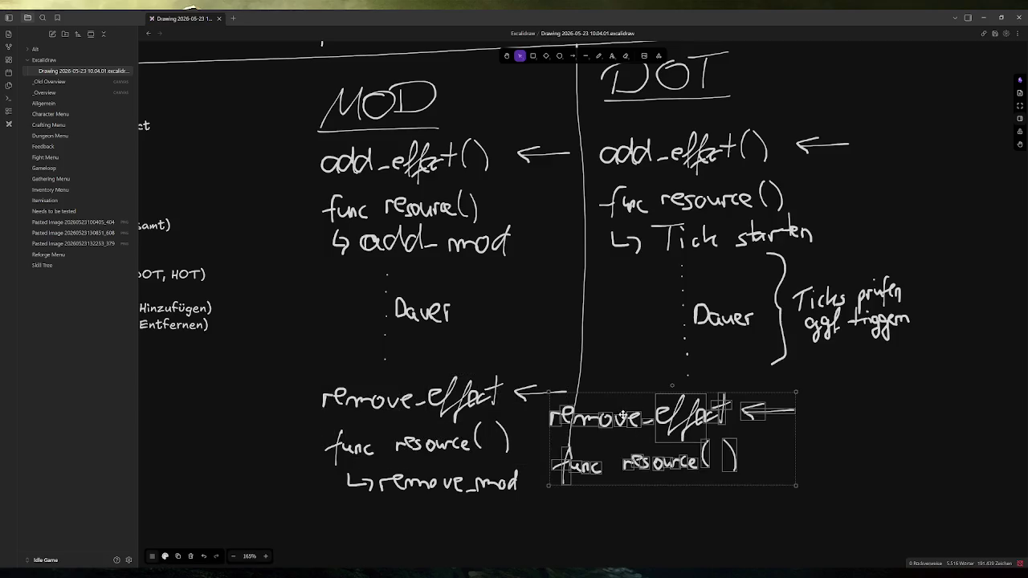
pyautogui.moveTo(622, 397)
pyautogui.mouseDown()
pyautogui.moveTo(674, 396)
pyautogui.moveTo(666, 392)
pyautogui.mouseUp()
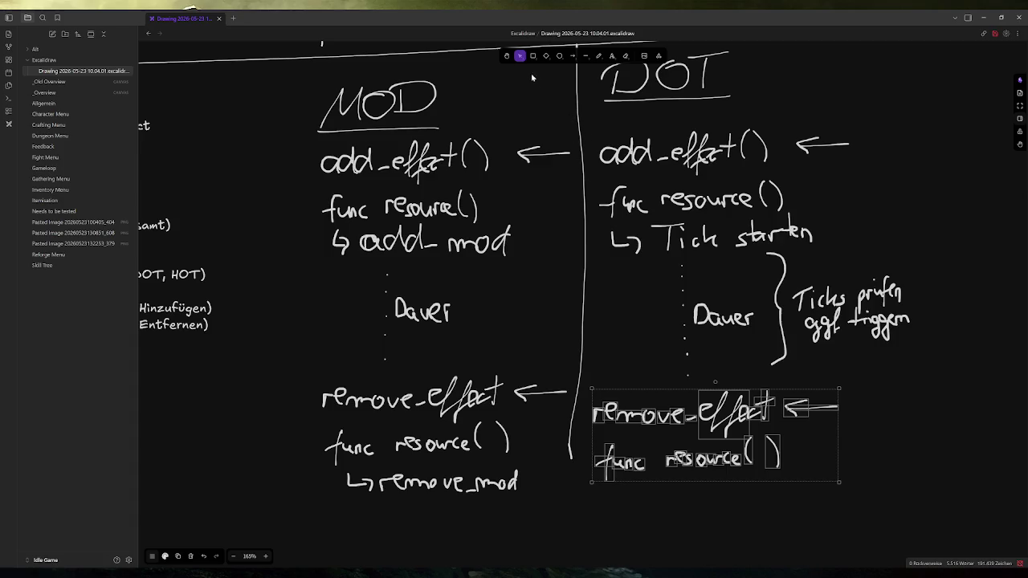
pyautogui.click(534, 77)
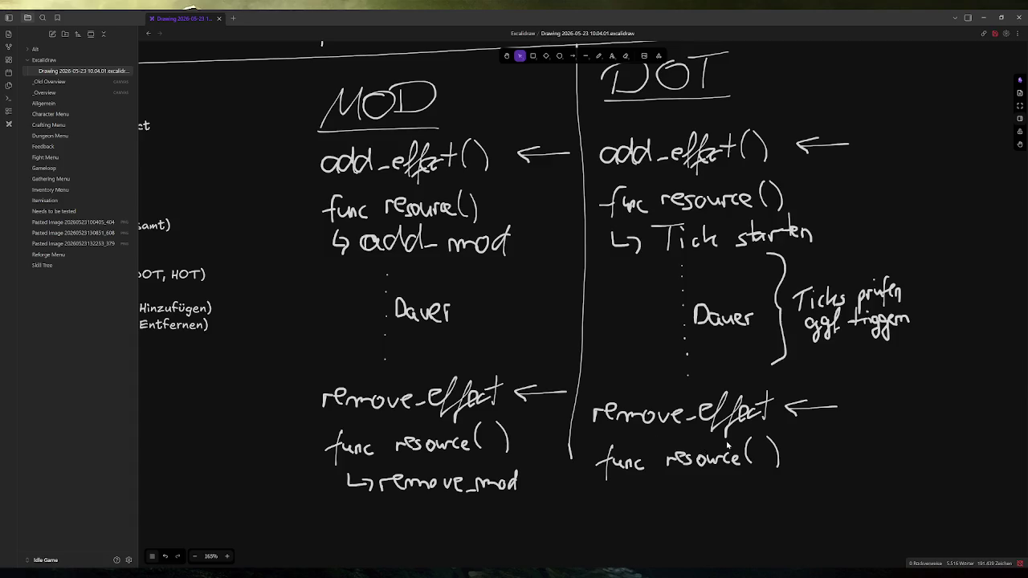
pyautogui.click(599, 55)
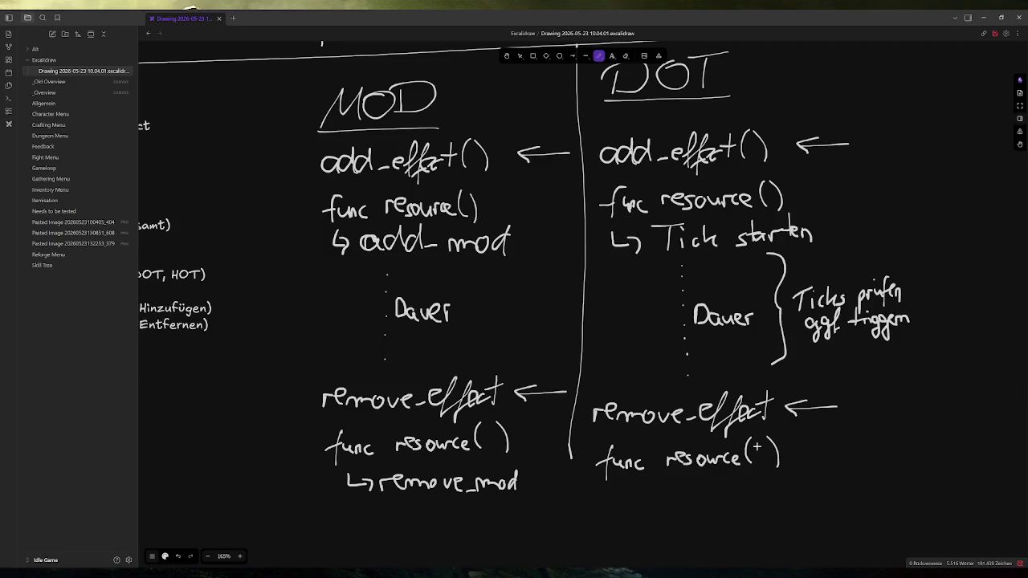
# Step: Write a '↳ ?' placeholder under DOT's closing func resource()
pyautogui.moveTo(618, 481)
pyautogui.mouseDown()
pyautogui.moveTo(640, 495)
pyautogui.moveTo(687, 480)
pyautogui.moveTo(685, 490)
pyautogui.mouseUp()
pyautogui.click(686, 501)
pyautogui.hscroll(-4, 482, 289)
pyautogui.hscroll(2, 520, 320)
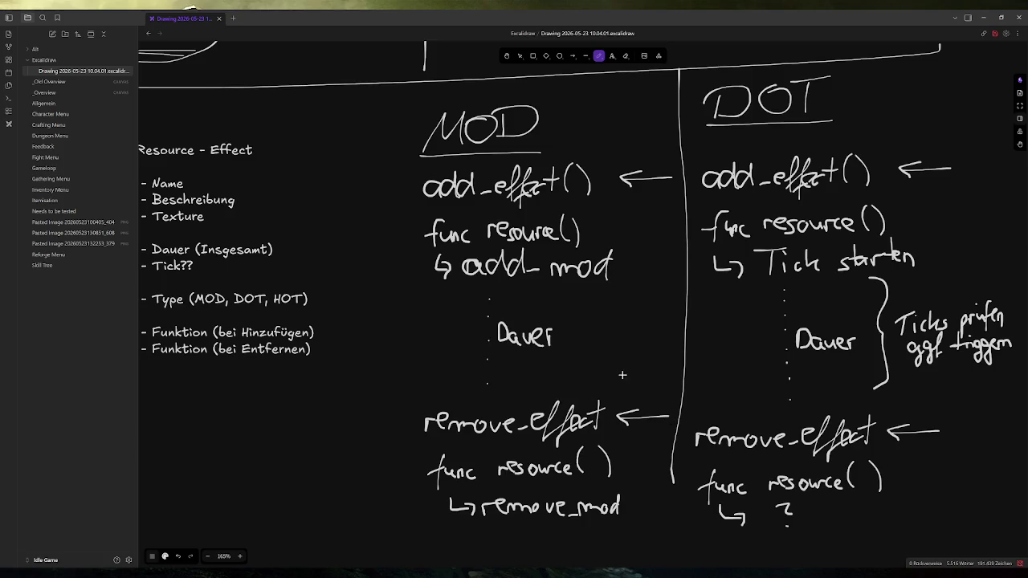
pyautogui.hscroll(5, 728, 326)
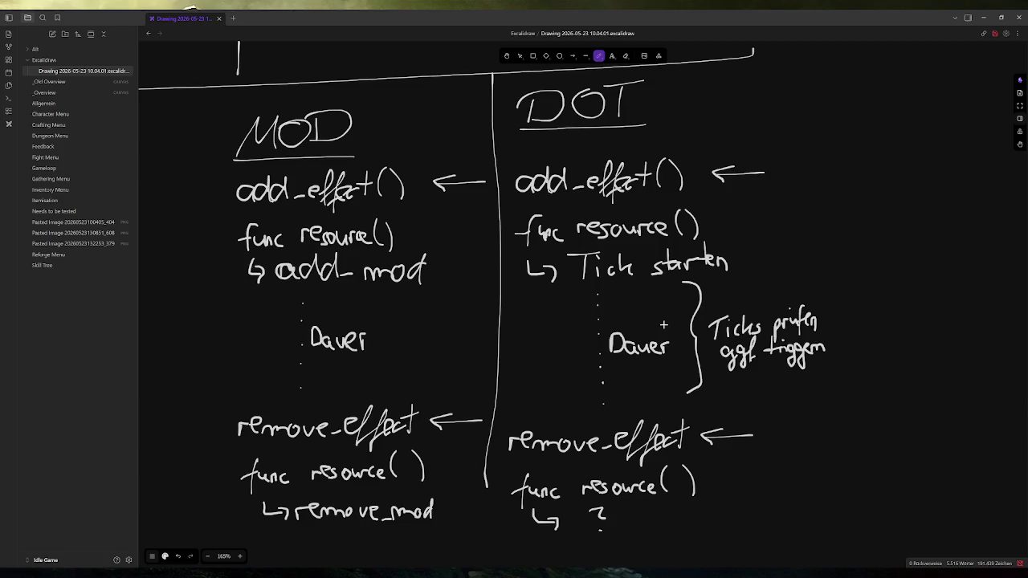
# Step: Draw a divider right of DOT, write and underline 'HOT', and add '(Timer)' by Tick starten
pyautogui.moveTo(829, 72); pyautogui.dragTo(856, 495)
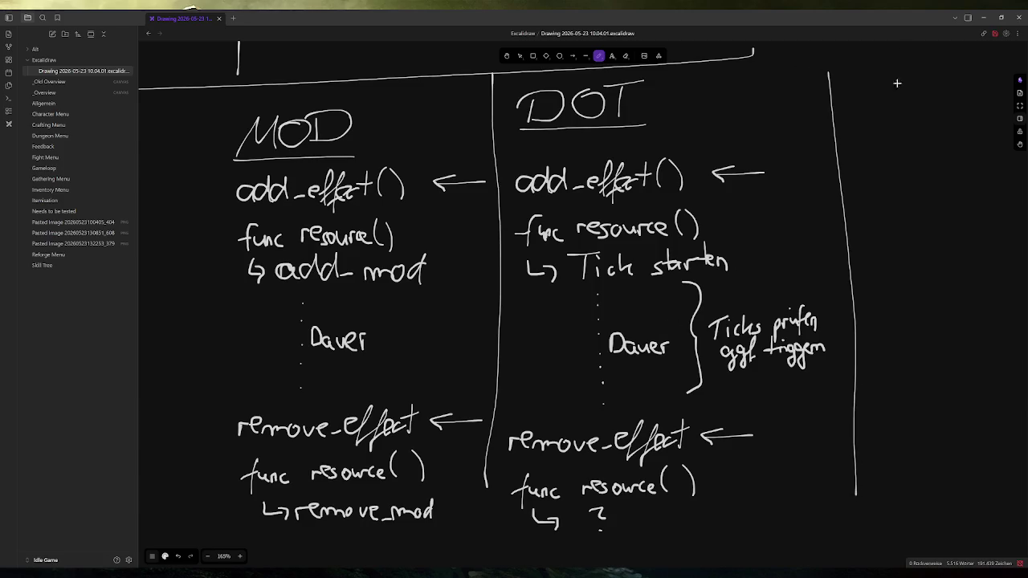
pyautogui.moveTo(882, 65)
pyautogui.mouseDown()
pyautogui.moveTo(888, 108)
pyautogui.moveTo(911, 88)
pyautogui.mouseUp()
pyautogui.moveTo(916, 69)
pyautogui.mouseDown()
pyautogui.moveTo(914, 108)
pyautogui.moveTo(937, 75)
pyautogui.moveTo(972, 107)
pyautogui.mouseUp()
pyautogui.moveTo(952, 67); pyautogui.dragTo(989, 60)
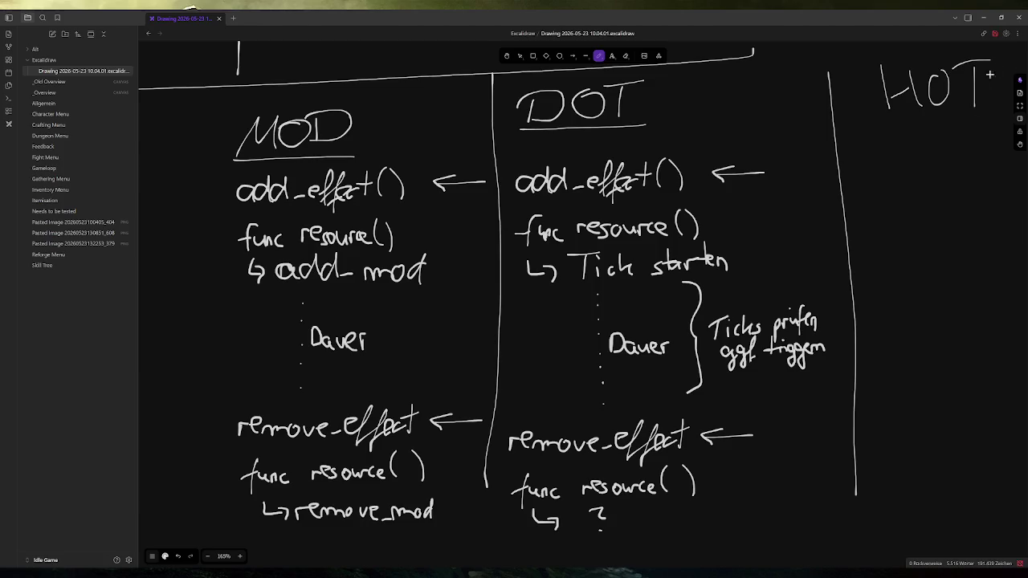
pyautogui.moveTo(848, 135); pyautogui.dragTo(980, 135)
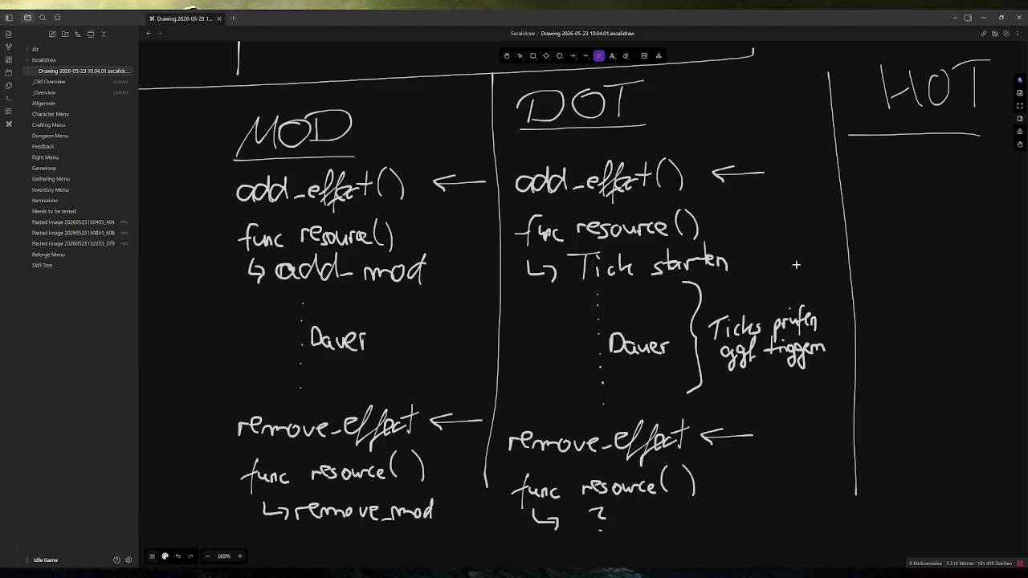
pyautogui.moveTo(761, 235)
pyautogui.mouseDown()
pyautogui.moveTo(758, 259)
pyautogui.moveTo(773, 255)
pyautogui.moveTo(783, 233)
pyautogui.moveTo(786, 256)
pyautogui.moveTo(786, 238)
pyautogui.moveTo(802, 255)
pyautogui.moveTo(826, 243)
pyautogui.moveTo(835, 262)
pyautogui.mouseUp()
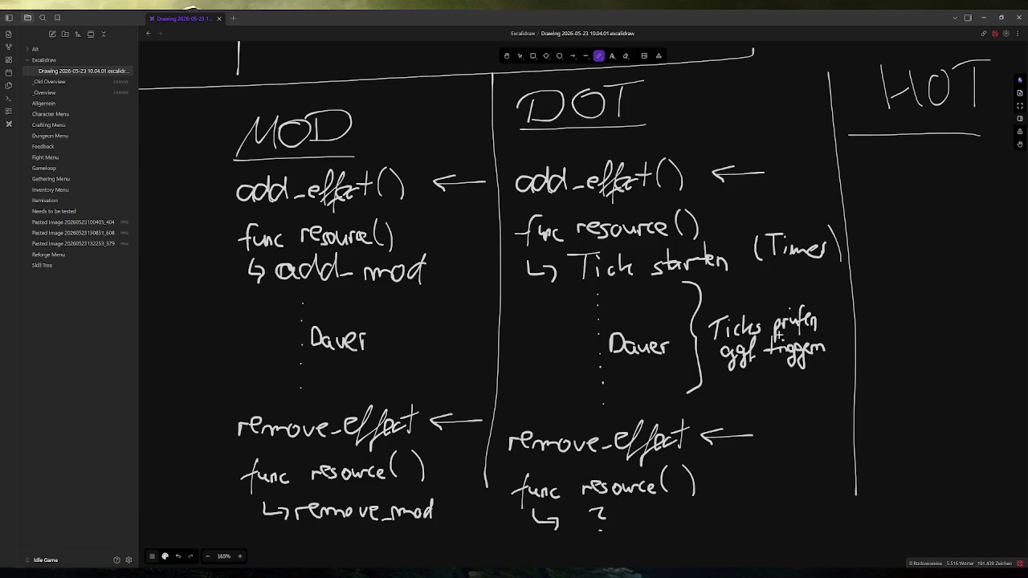
pyautogui.hotkey('ctrl', 'z')
pyautogui.hotkey('ctrl', 'z')
pyautogui.hotkey('ctrl', 'z')
pyautogui.hotkey('ctrl', 'z')
pyautogui.hotkey('ctrl', 'z')
pyautogui.hotkey('ctrl', 'z')
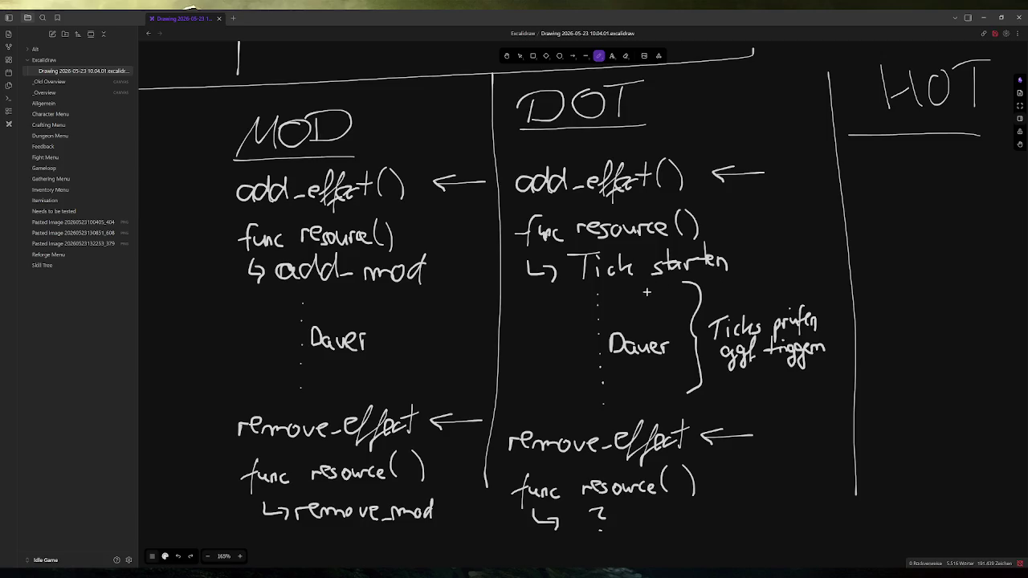
pyautogui.scroll(-2, 546, 296)
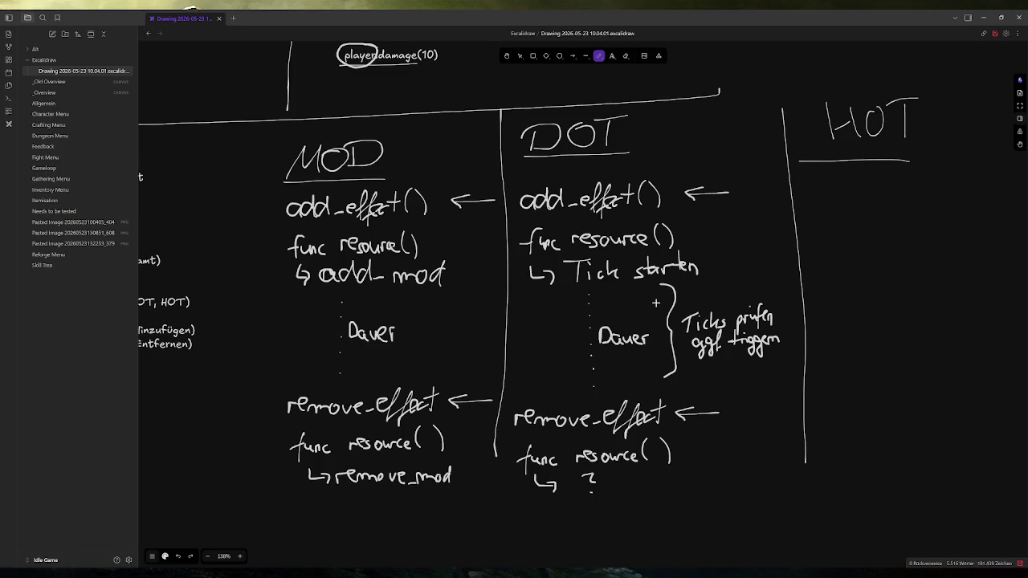
# Step: Leave the Excalidraw notes and bring the Godot project window to the front
pyautogui.hscroll(-5, 635, 305)
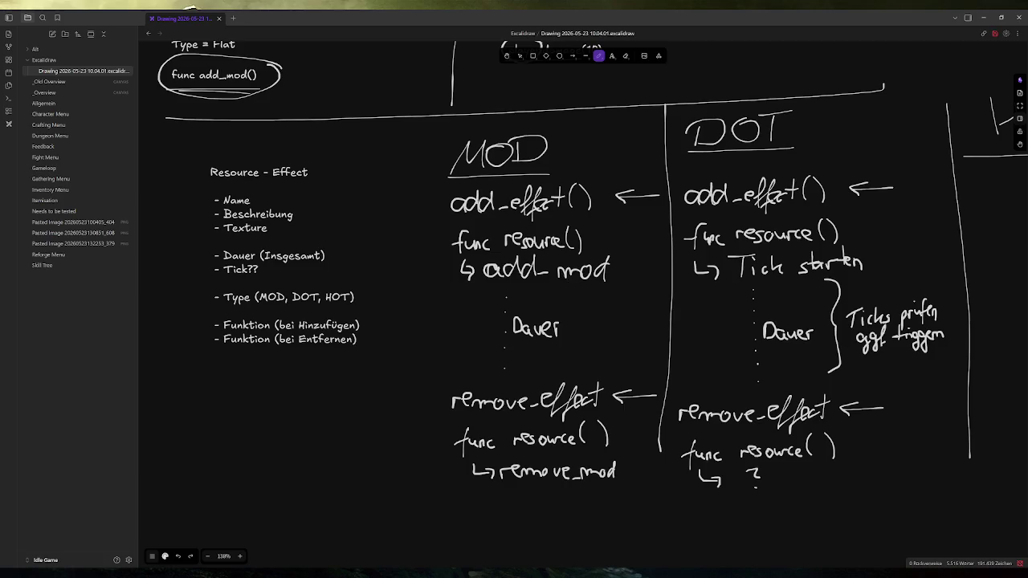
pyautogui.moveTo(298, 572)
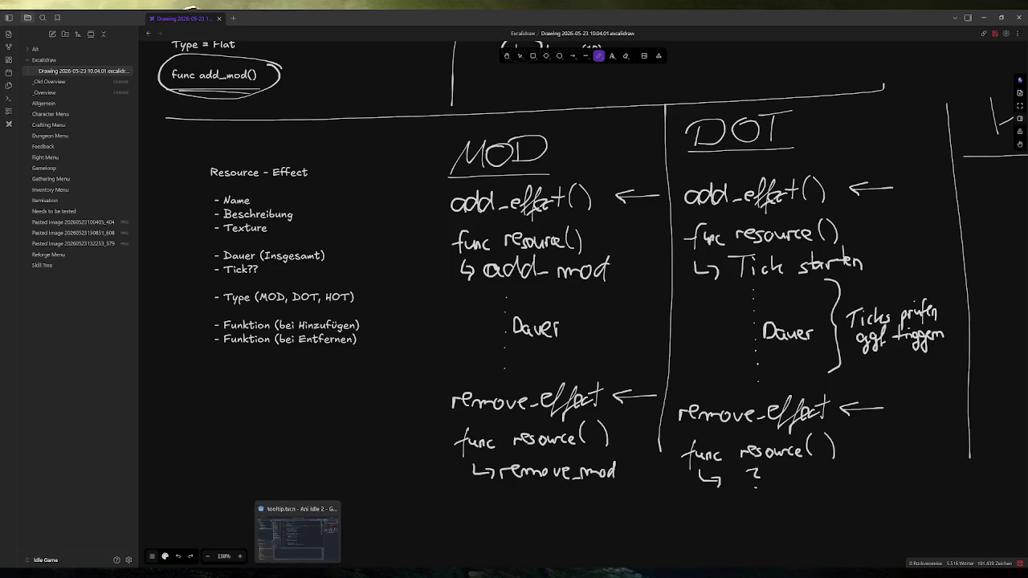
pyautogui.click(298, 533)
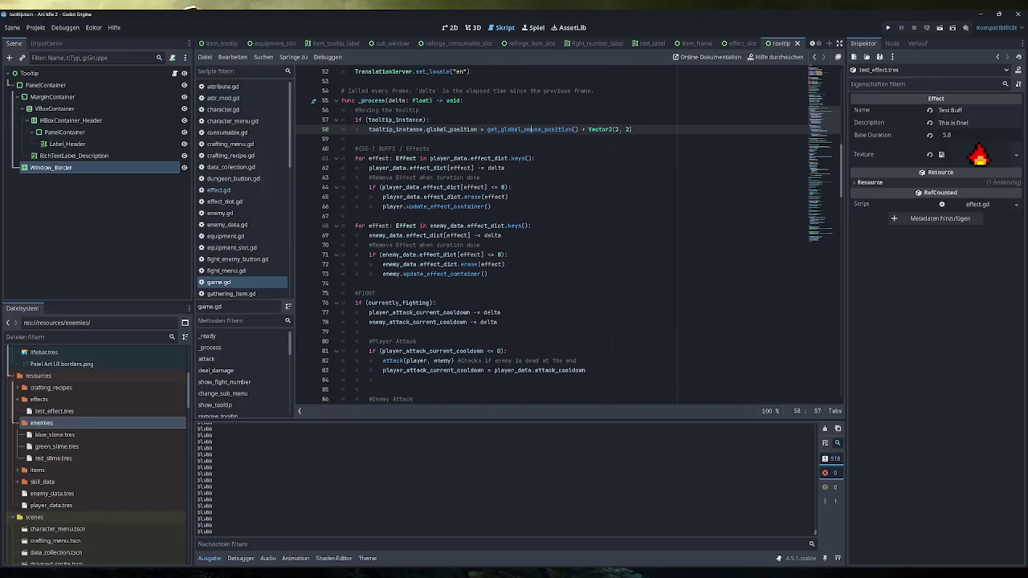
# Step: In effect.gd, move the texture export directly under description and remove the leftover blank lines
pyautogui.click(250, 190)
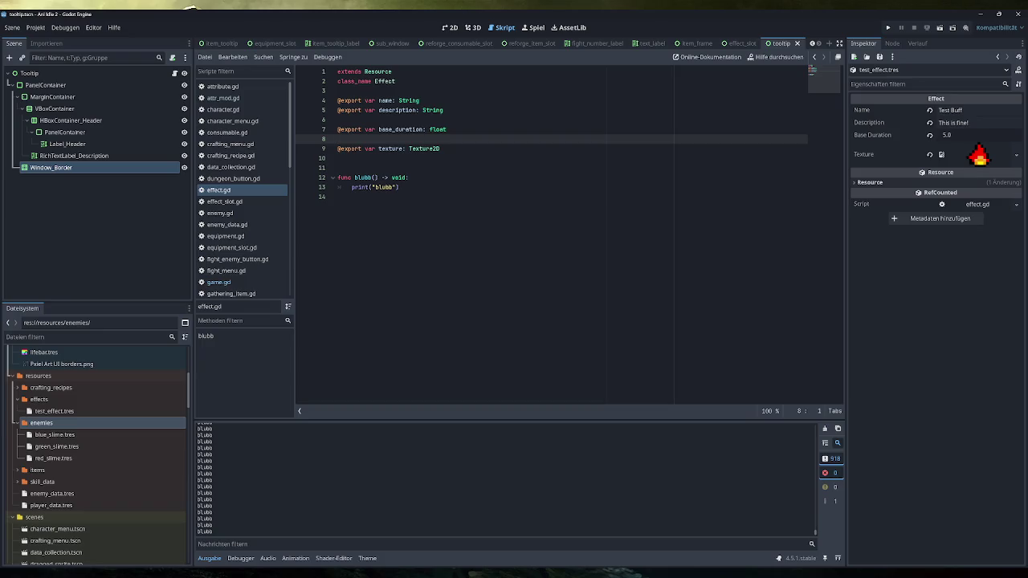
pyautogui.press('Down')
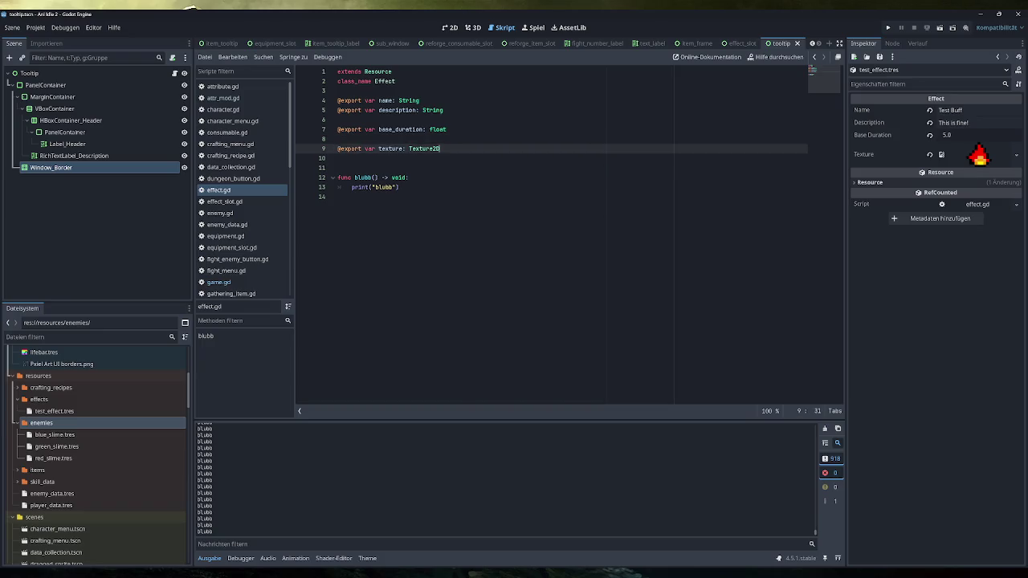
pyautogui.hotkey('shift', 'End')
pyautogui.press('BackSpace')
pyautogui.press('Up')
pyautogui.press('Up')
pyautogui.press('Up')
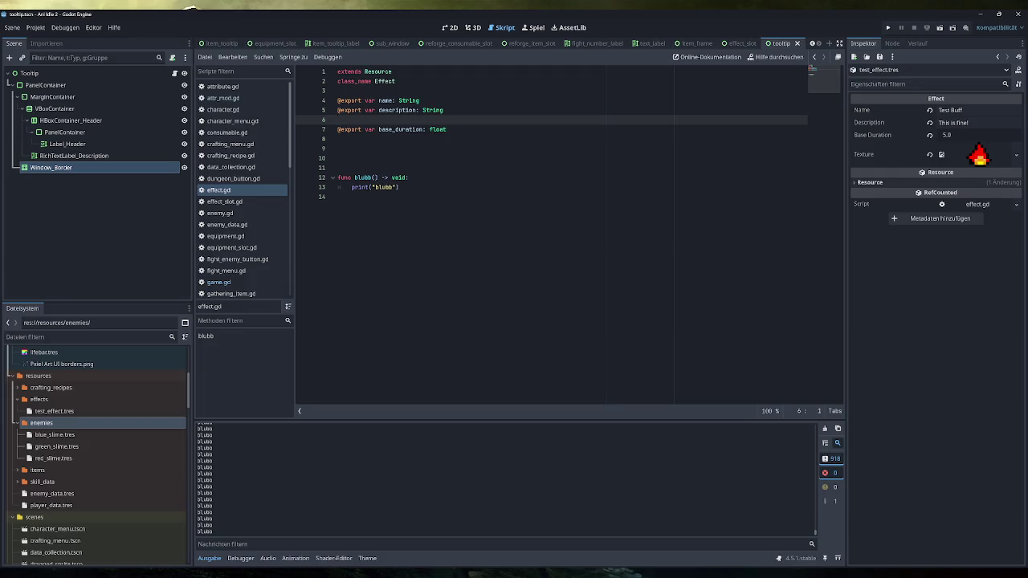
pyautogui.hotkey('ctrl', 'v')
pyautogui.press('Down')
pyautogui.press('Down')
pyautogui.press('End')
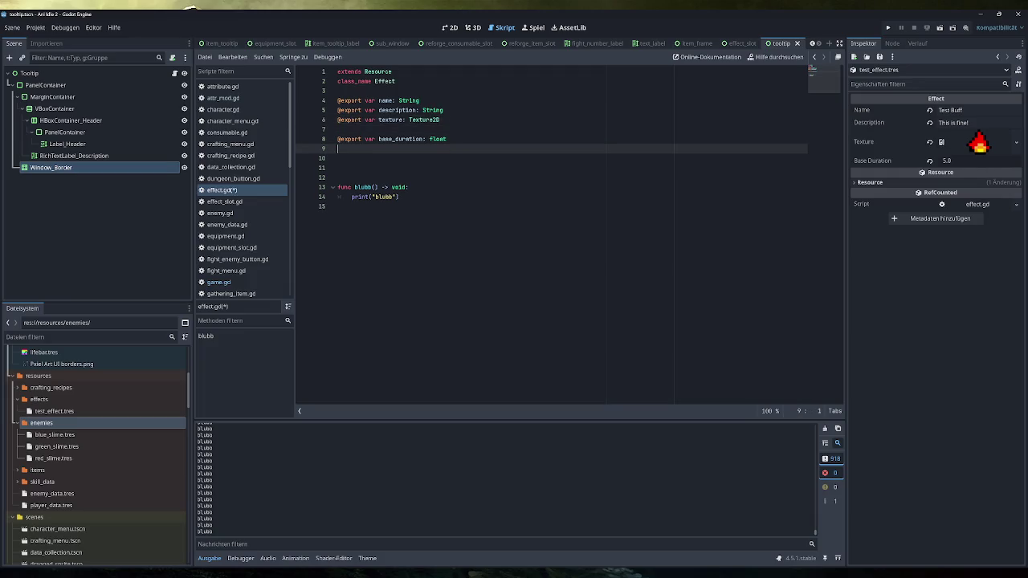
pyautogui.press('Delete')
pyautogui.press('Down')
pyautogui.press('Delete')
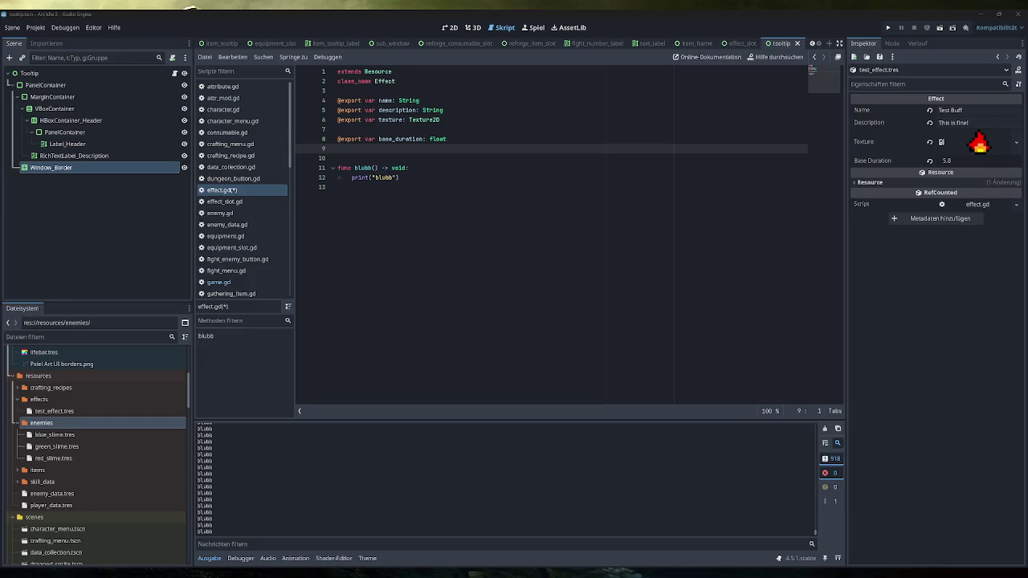
pyautogui.hotkey('alt', 'Tab')
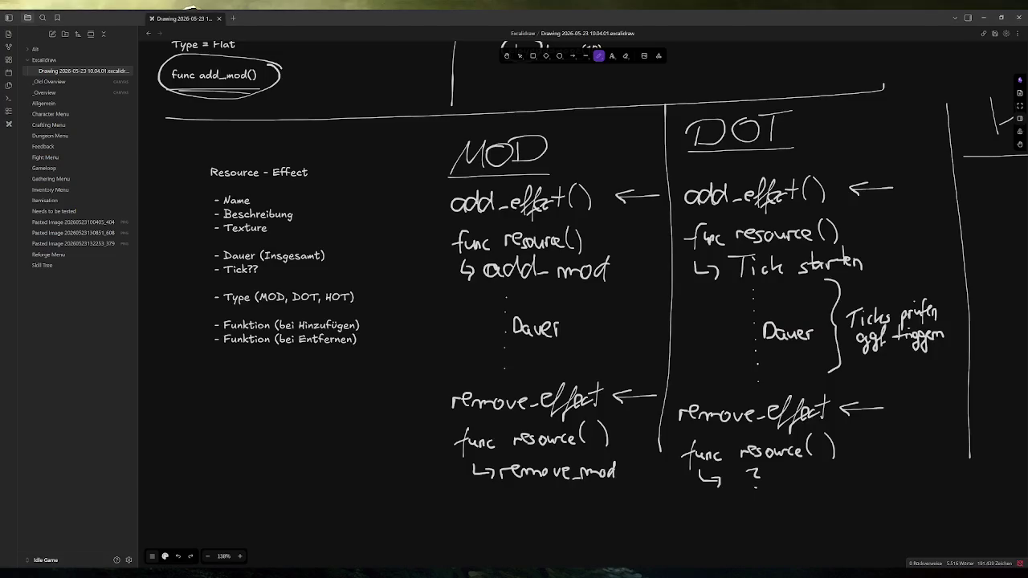
pyautogui.hotkey('alt', 'Tab')
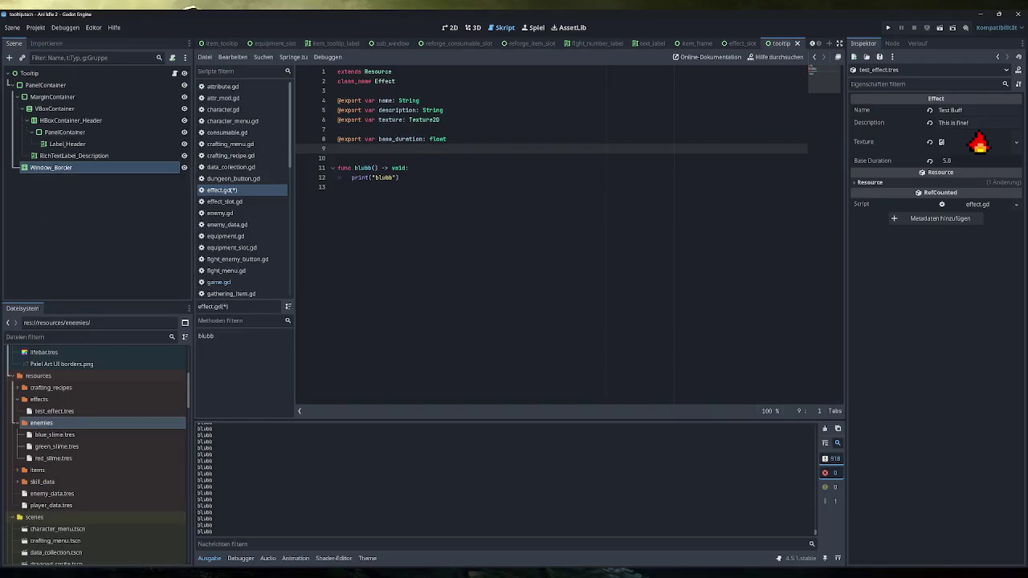
pyautogui.write('@export ')
pyautogui.write('var tick_')
pyautogui.write('duration: ')
pyautogui.write('float')
pyautogui.hotkey('ctrl', 's')
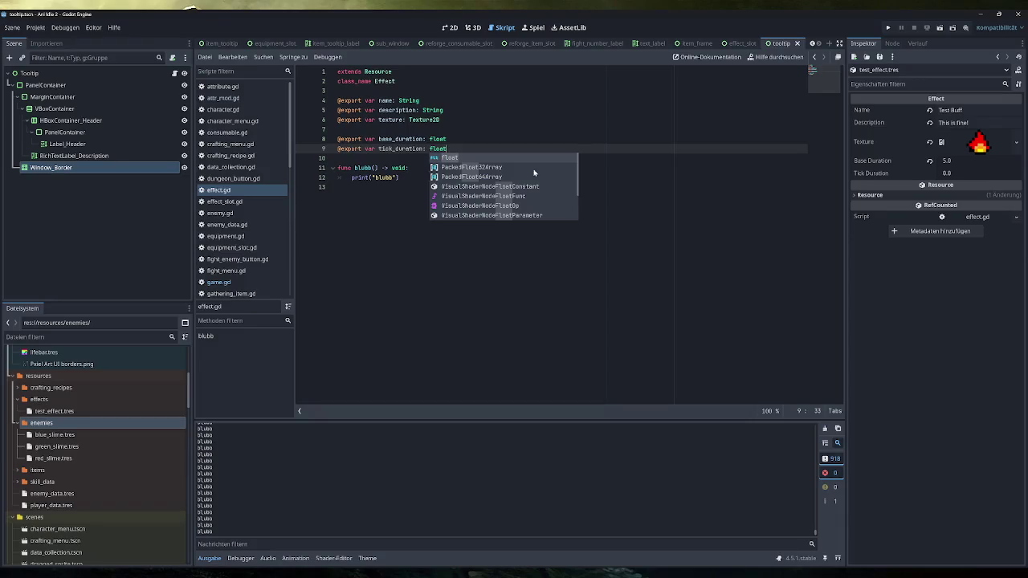
pyautogui.click(482, 193)
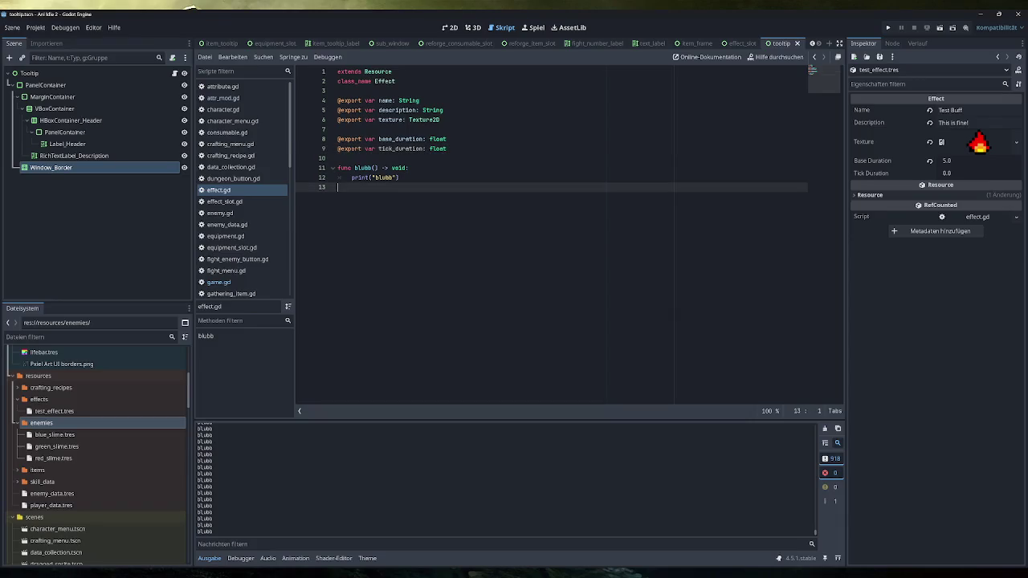
pyautogui.scroll(-3, 247, 251)
pyautogui.click(225, 270)
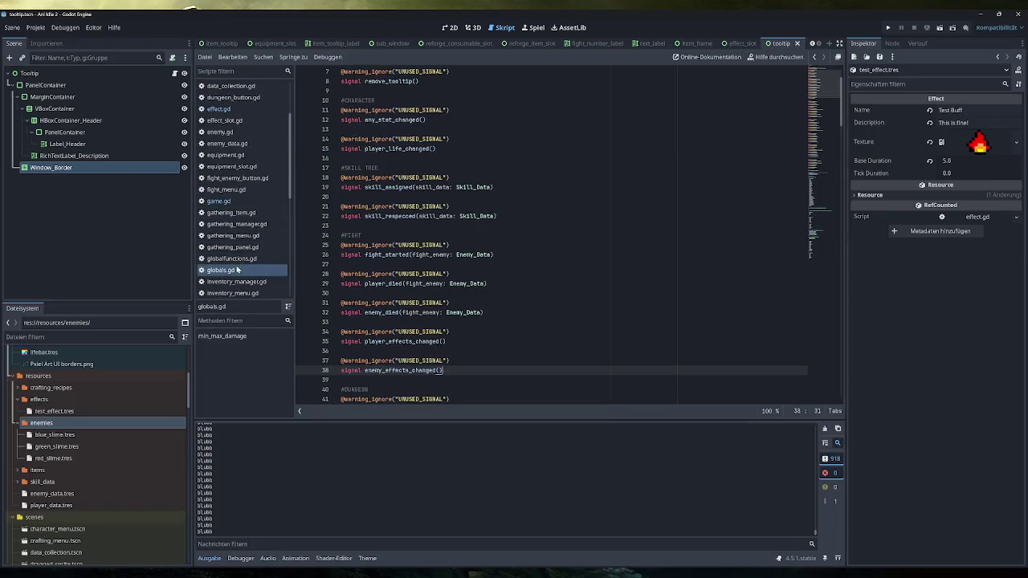
# Step: Start an 'enum EffectType' at the end of globals.gd with MOD, DOT and HOT
pyautogui.scroll(-15, 547, 240)
pyautogui.scroll(-20, 563, 241)
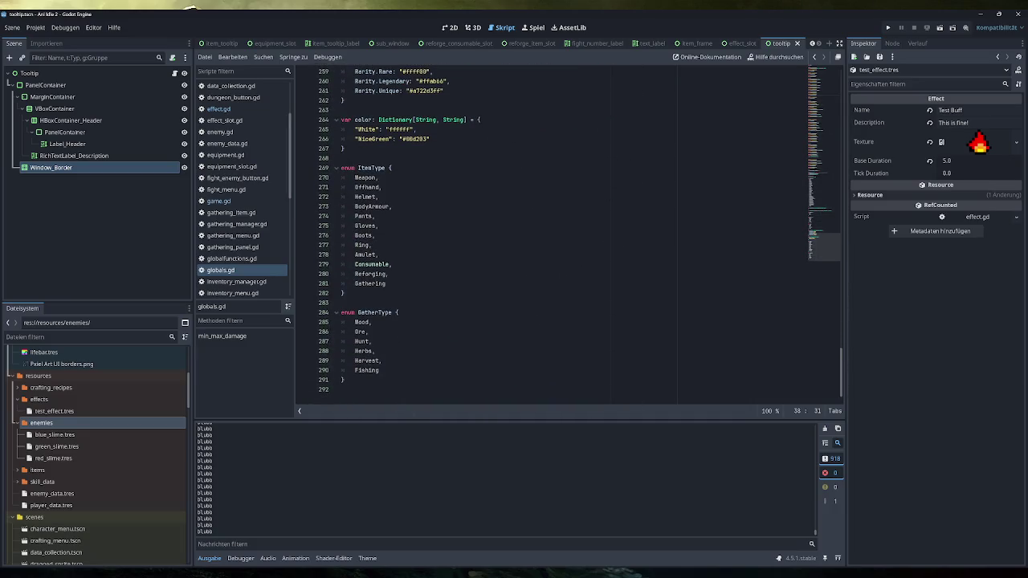
pyautogui.click(346, 389)
pyautogui.press('Return')
pyautogui.write('enum ')
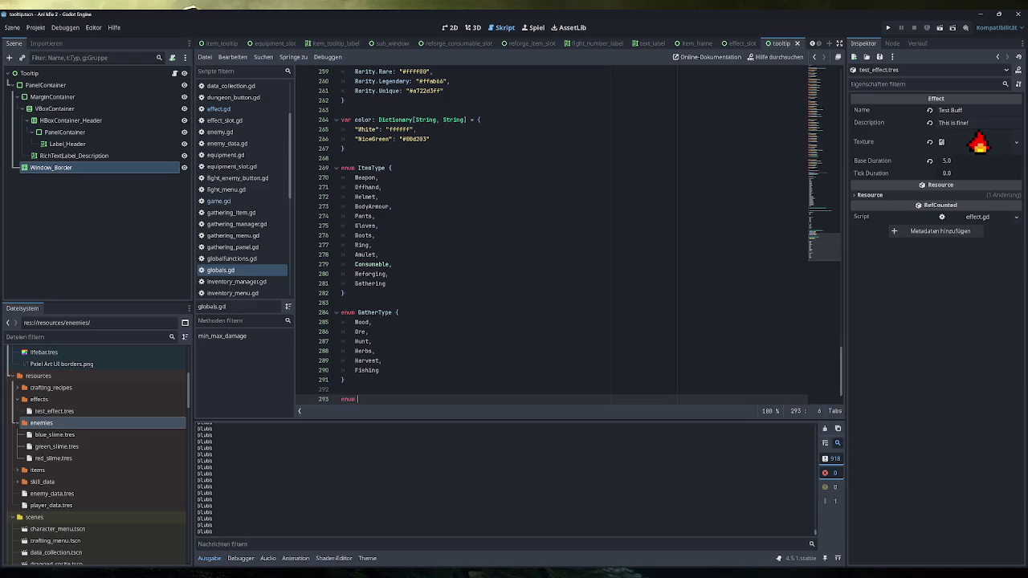
pyautogui.write('EffectTy')
pyautogui.write('pe {')
pyautogui.press('Return')
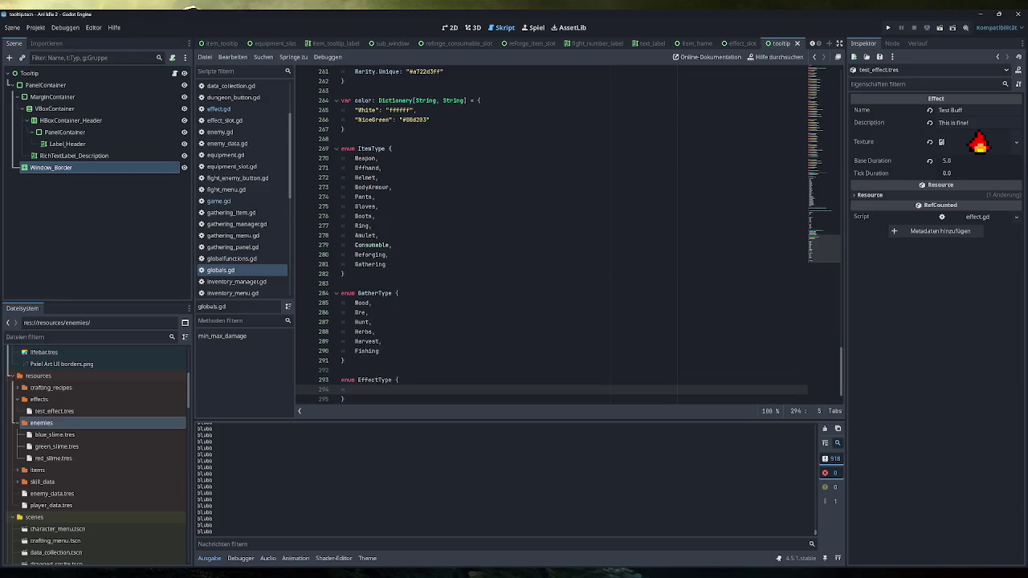
pyautogui.write('MOD,')
pyautogui.press('Return')
pyautogui.write('DOT,HOT')
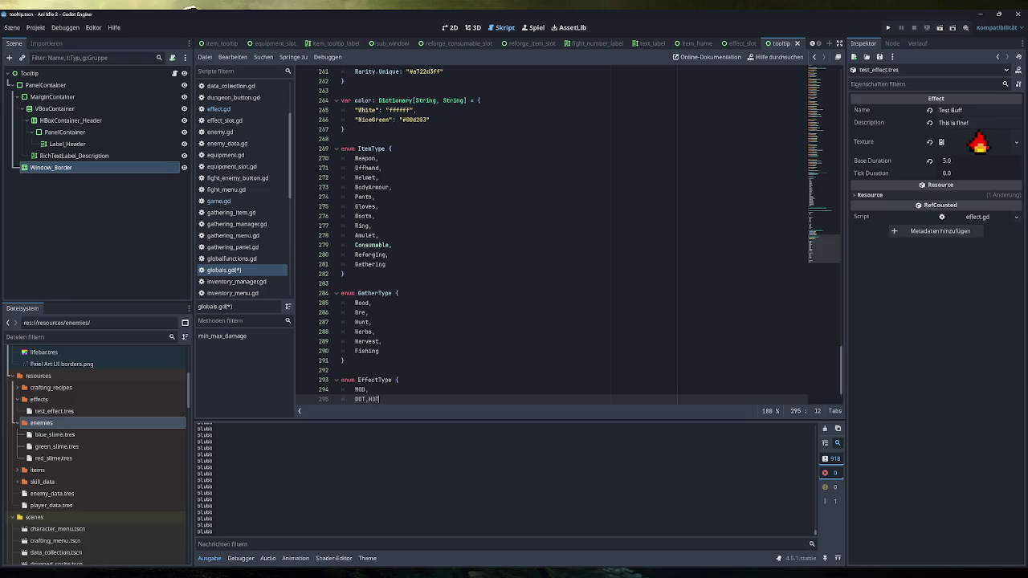
# Step: Put HOT on its own line, save globals.gd, and return to effect.gd
pyautogui.press('Left')
pyautogui.press('Left')
pyautogui.press('Left')
pyautogui.press('Return')
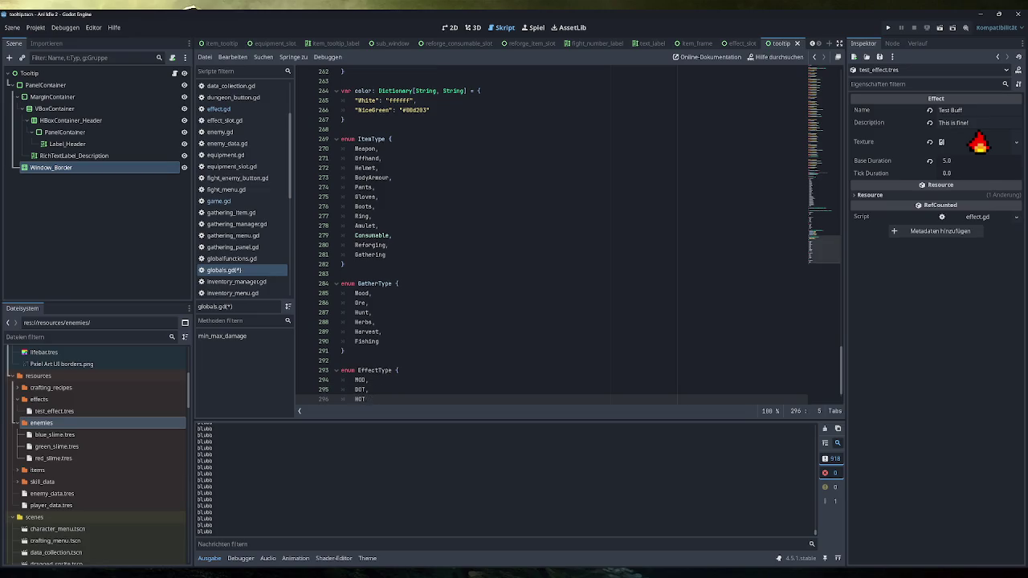
pyautogui.click(367, 390)
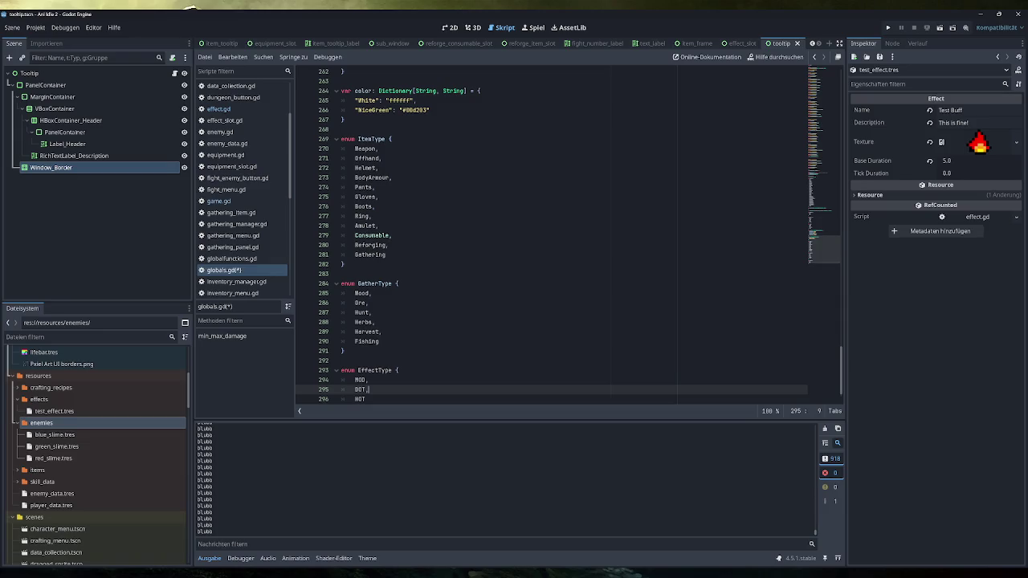
pyautogui.click(368, 380)
pyautogui.scroll(-1, 567, 235)
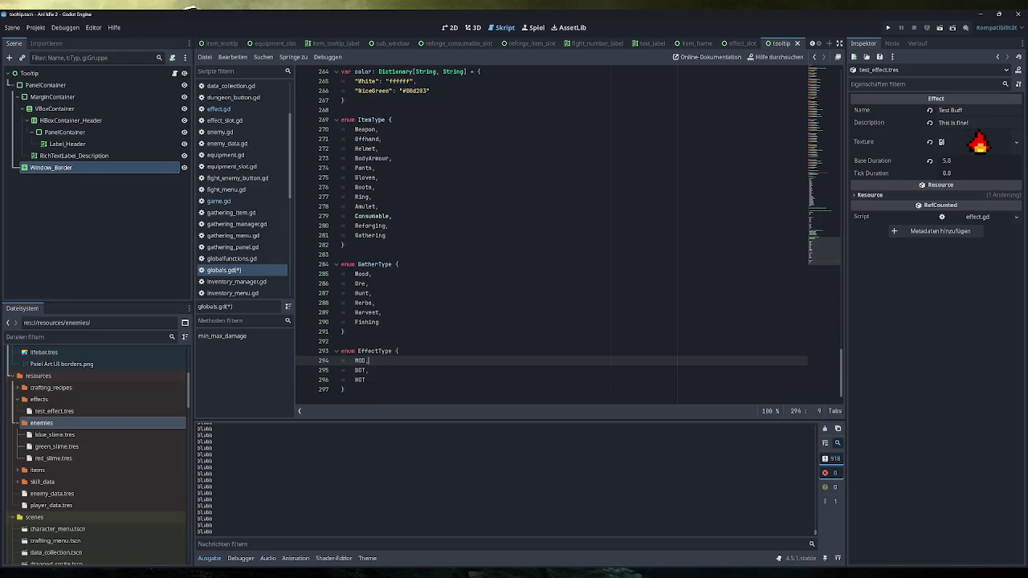
pyautogui.hotkey('ctrl', 's')
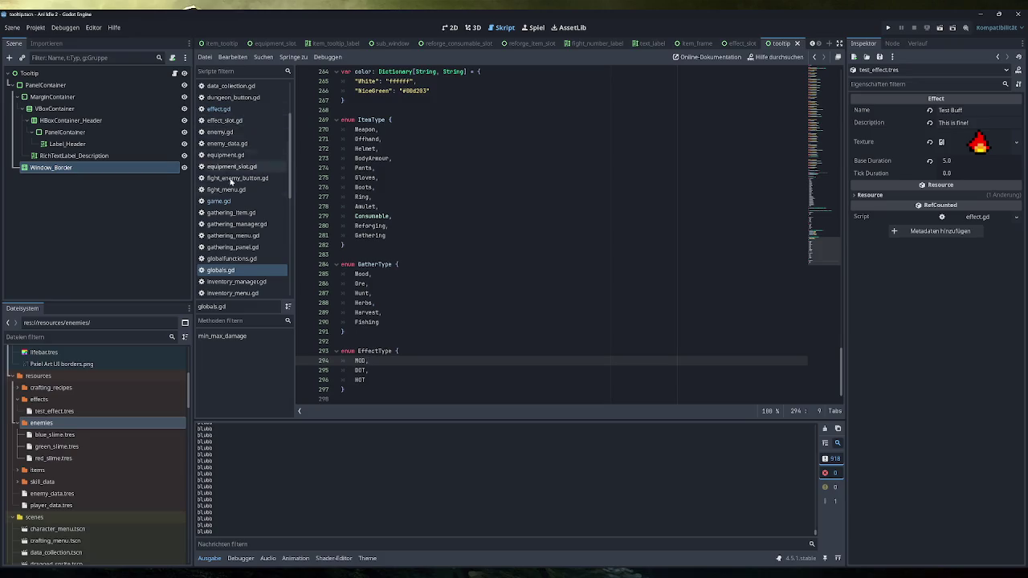
pyautogui.click(219, 108)
pyautogui.click(338, 158)
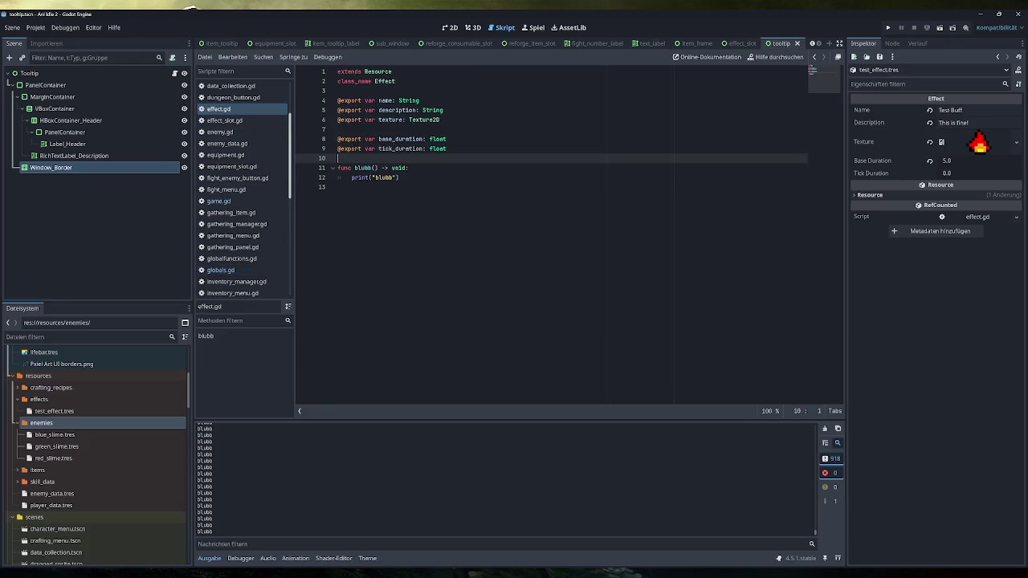
# Step: Add an exported 'type: Globals.EffectType' property to effect.gd and save
pyautogui.press('Return')
pyautogui.press('Return')
pyautogui.press('Up')
pyautogui.write('@expo')
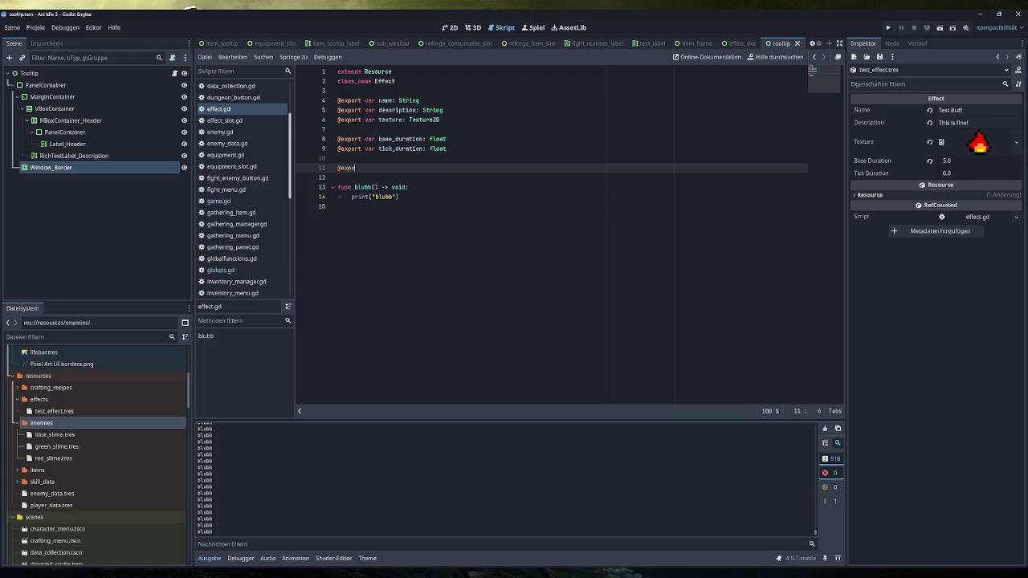
pyautogui.write('rt var type: ')
pyautogui.write('Globals.')
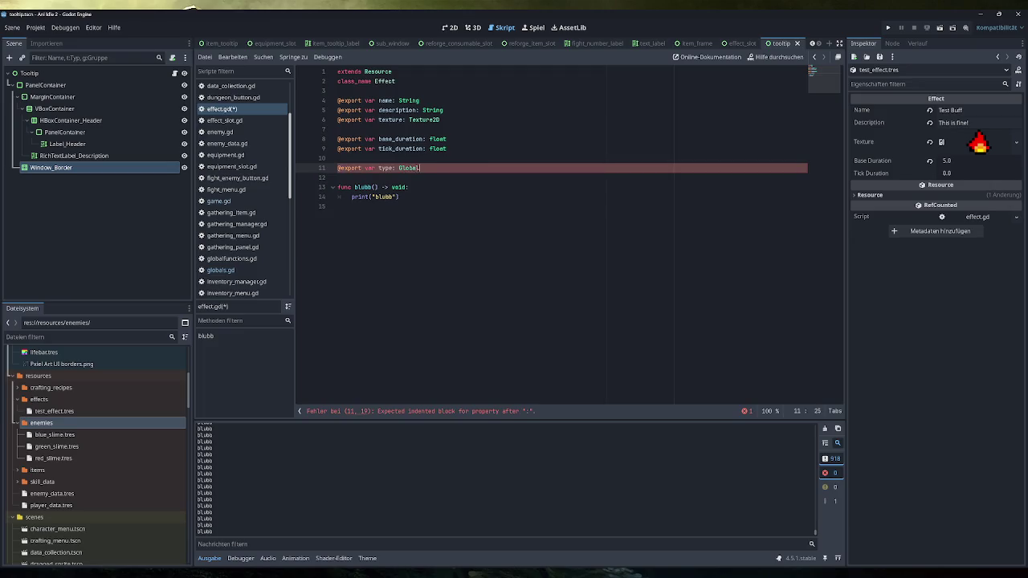
pyautogui.press('Down')
pyautogui.press('Return')
pyautogui.press('Up')
pyautogui.press('Down')
pyautogui.press('Down')
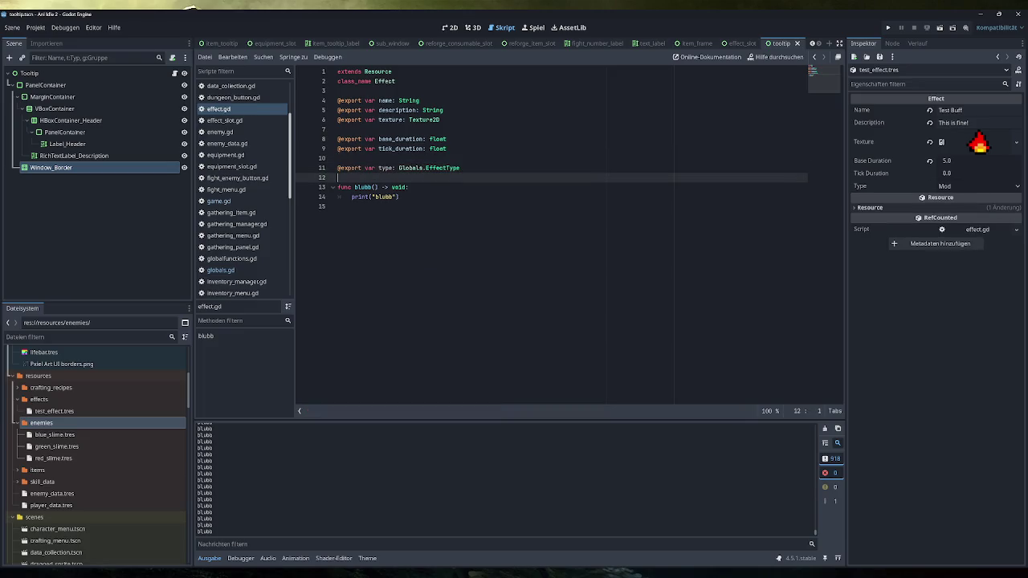
pyautogui.press('Return')
pyautogui.hotkey('ctrl', 's')
pyautogui.hotkey('alt', 'Tab')
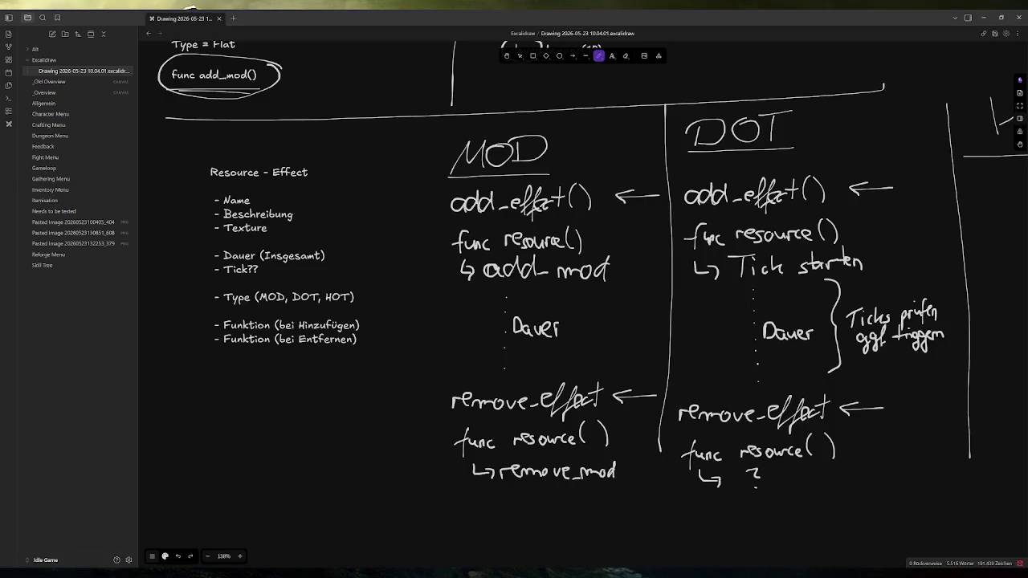
pyautogui.hotkey('alt', 'Tab')
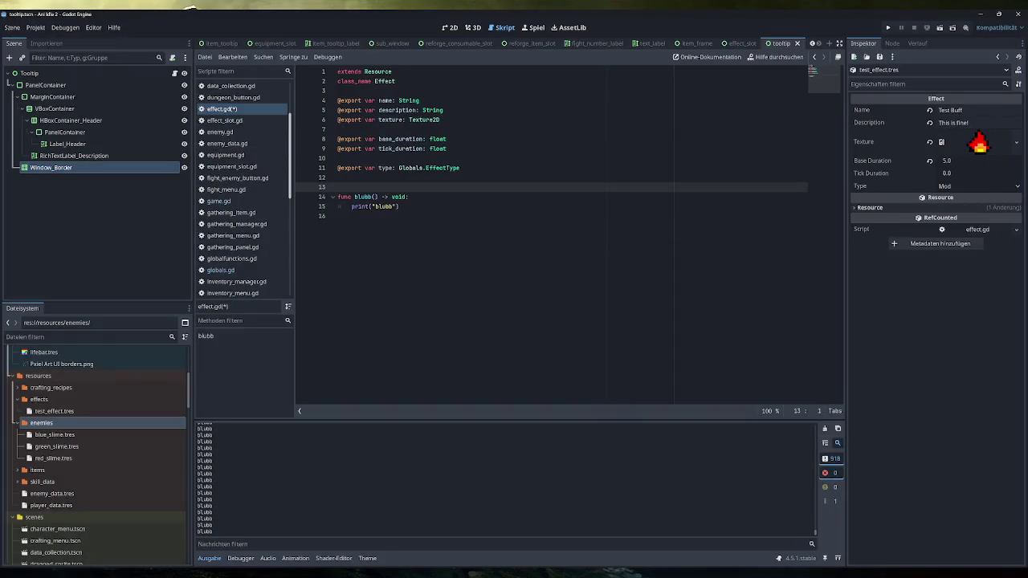
# Step: Rename the blubb function to on_add and duplicate it below as on_remove
pyautogui.moveTo(402, 215); pyautogui.dragTo(339, 187)
pyautogui.doubleClick(363, 196)
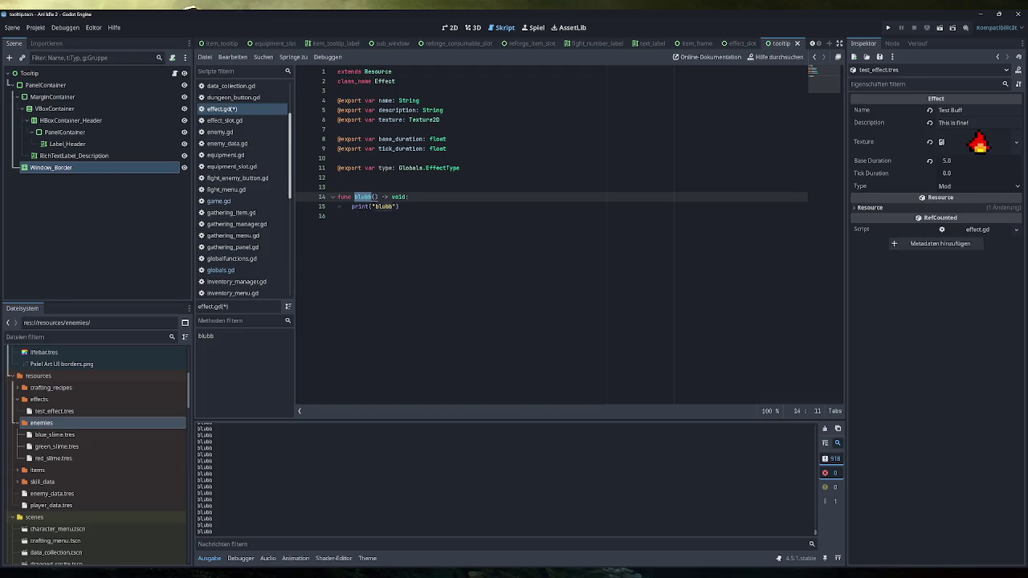
pyautogui.write('on_add')
pyautogui.click(401, 206)
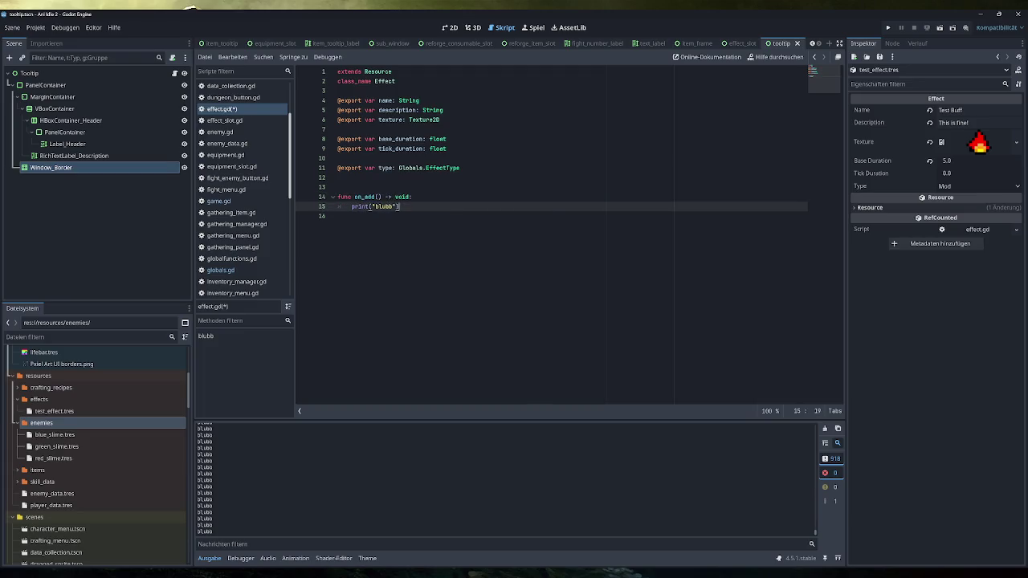
pyautogui.moveTo(337, 197); pyautogui.dragTo(338, 216)
pyautogui.hotkey('ctrl', 'c')
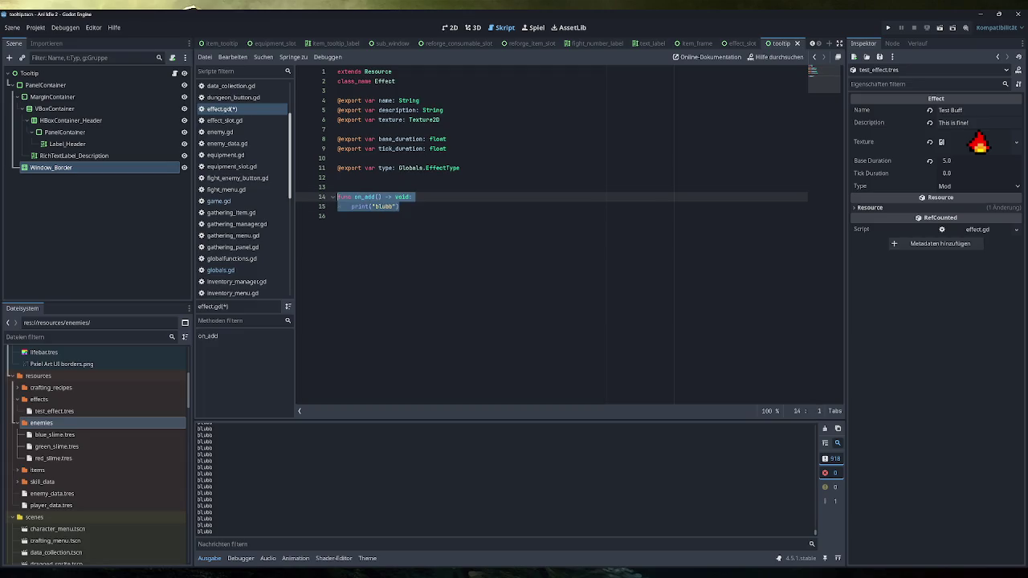
pyautogui.click(338, 216)
pyautogui.press('Return')
pyautogui.press('Return')
pyautogui.hotkey('ctrl', 'v')
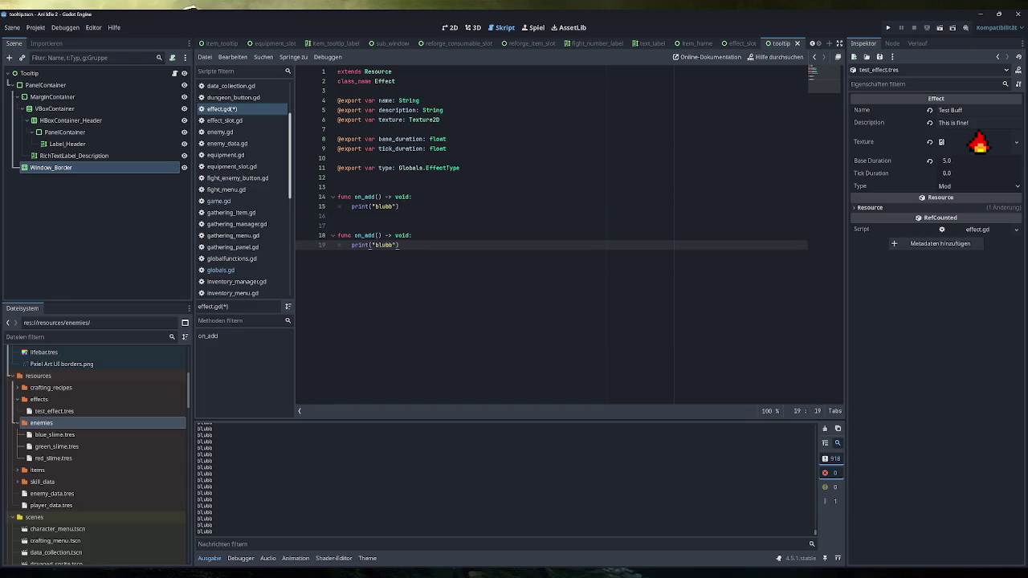
pyautogui.click(381, 235)
pyautogui.press('BackSpace')
pyautogui.press('BackSpace')
pyautogui.press('BackSpace')
pyautogui.write('remov')
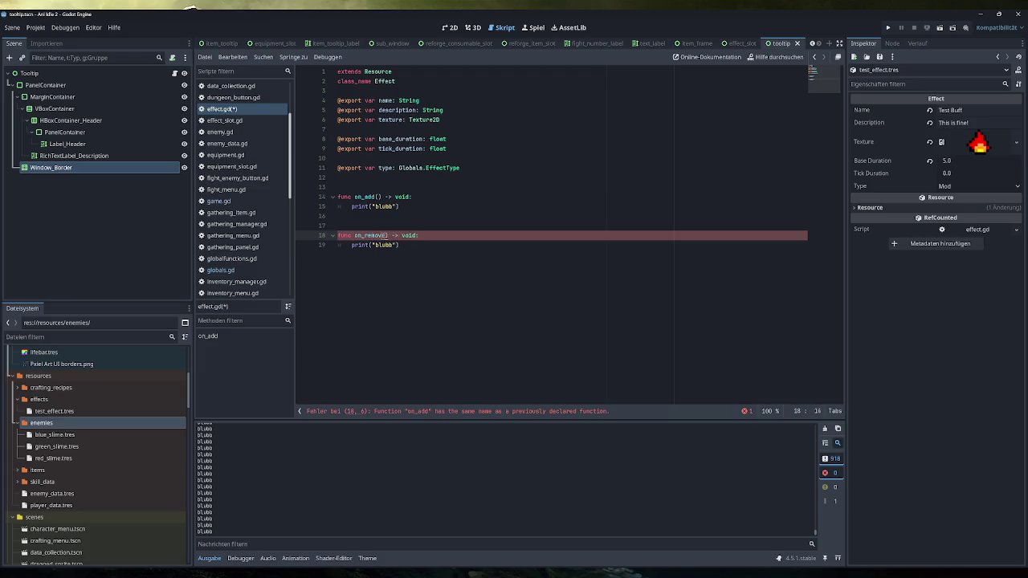
pyautogui.write('e')
# Step: Remove extra blank lines, make the prints say "added" and "removed", and save
pyautogui.click(337, 226)
pyautogui.click(337, 187)
pyautogui.press('BackSpace')
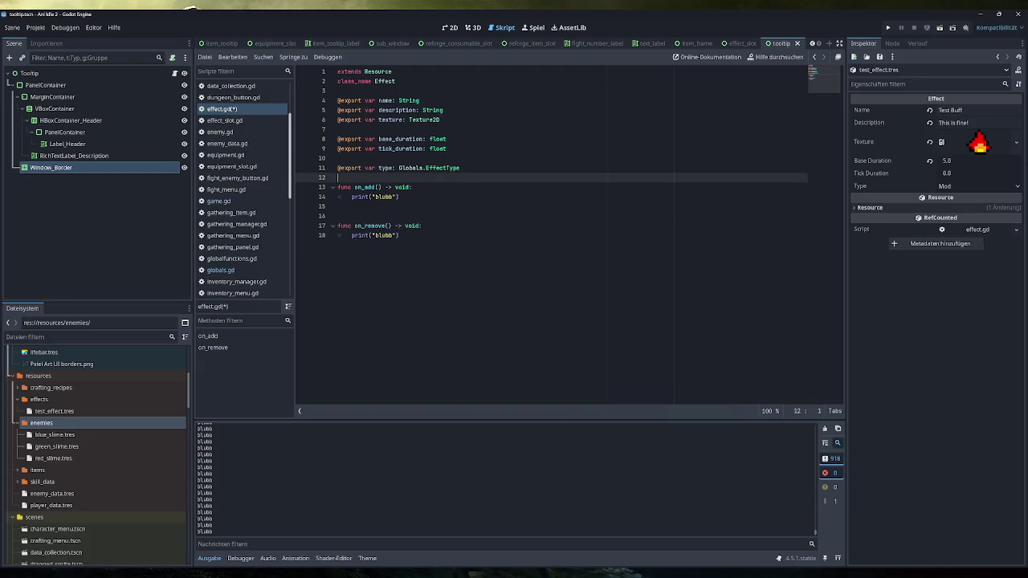
pyautogui.click(337, 216)
pyautogui.press('BackSpace')
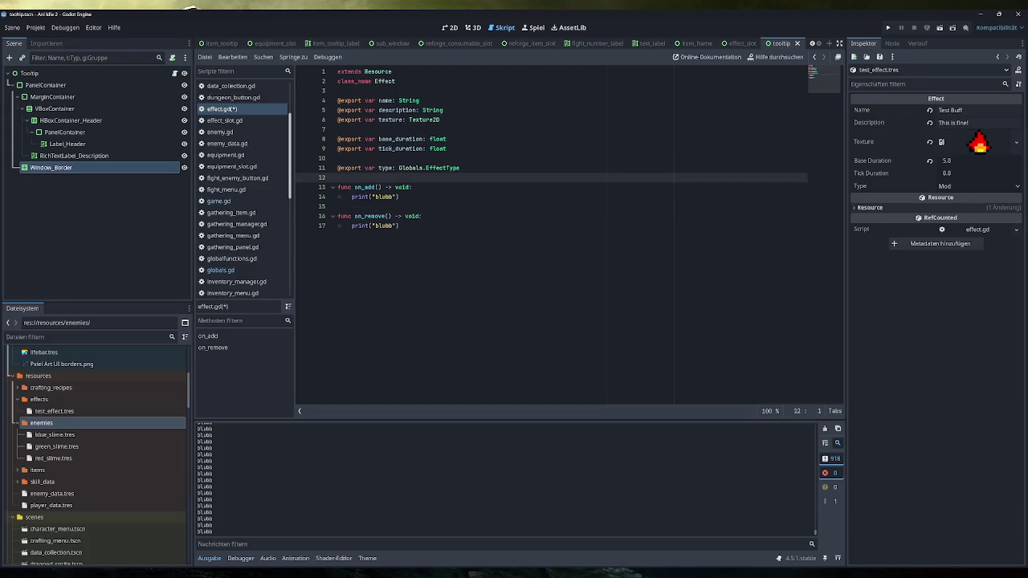
pyautogui.doubleClick(384, 197)
pyautogui.write('added')
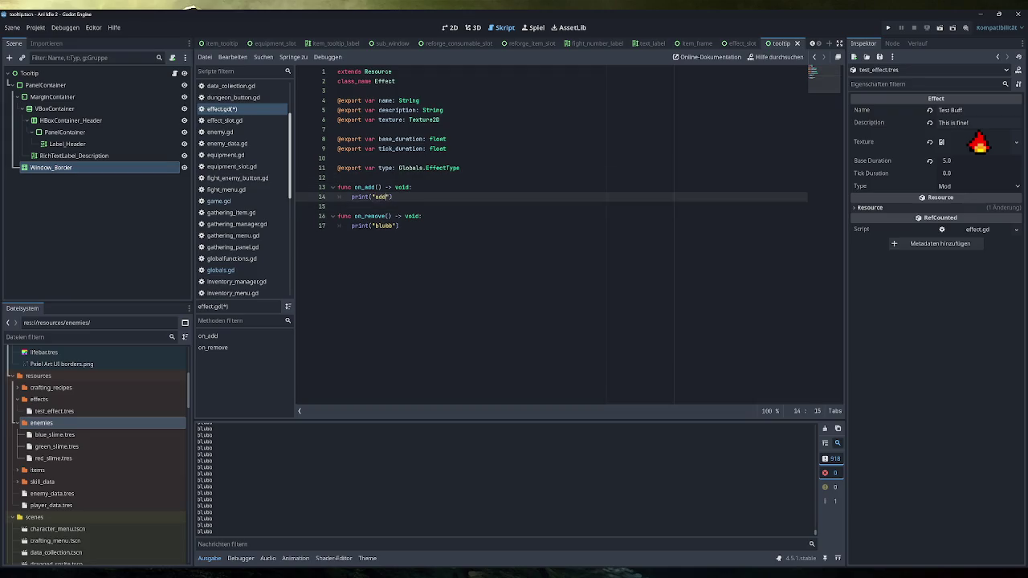
pyautogui.doubleClick(384, 226)
pyautogui.write('removed')
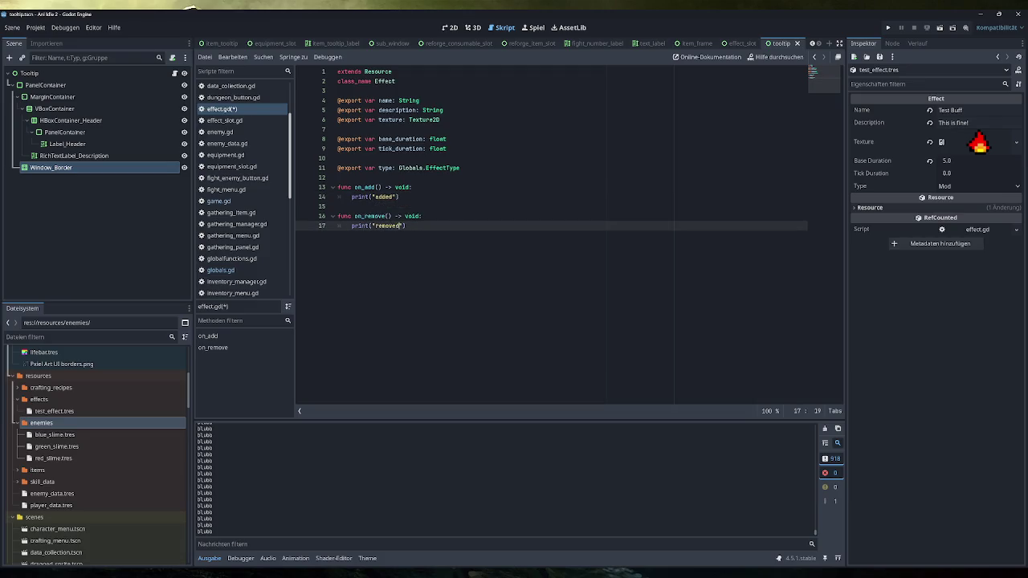
pyautogui.hotkey('ctrl', 's')
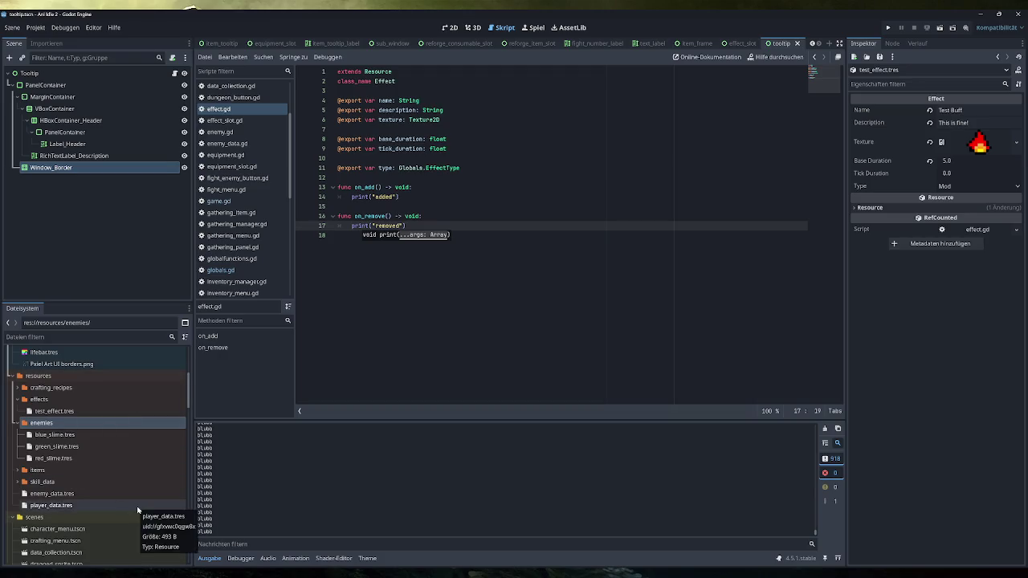
# Step: Select test_effect.tres and keep its Inspector Type set to Mod
pyautogui.click(76, 410)
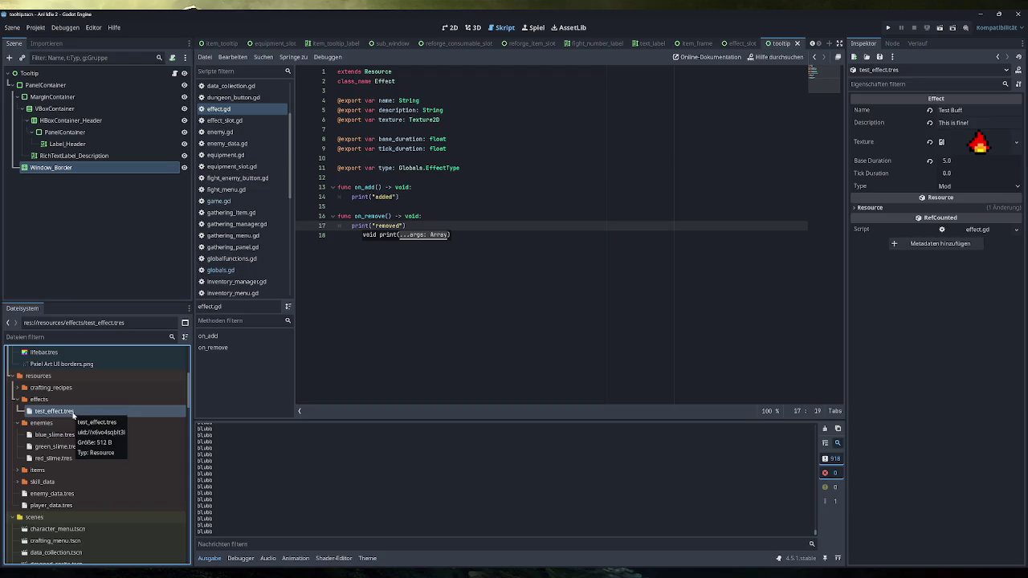
pyautogui.click(976, 187)
pyautogui.click(976, 187)
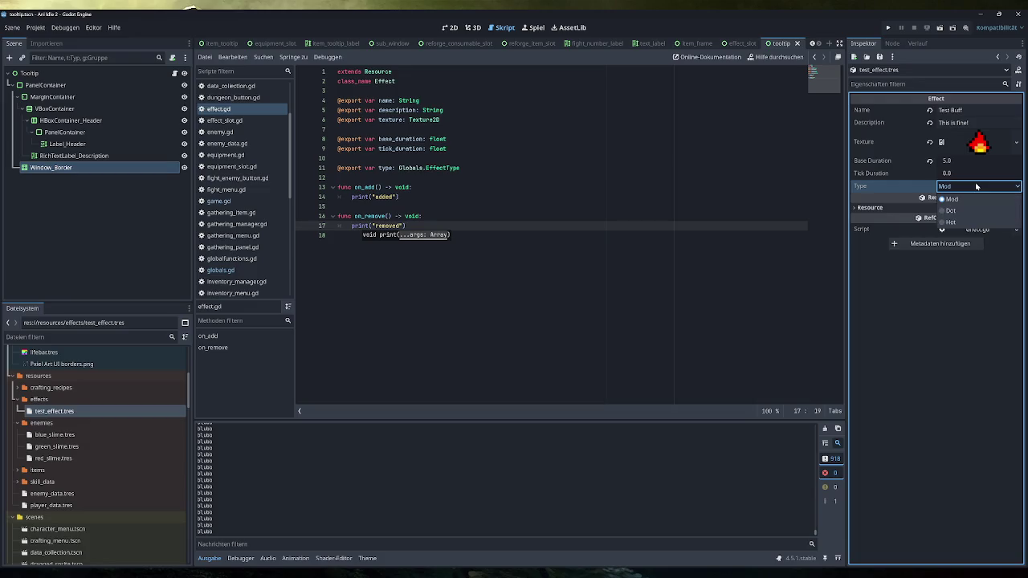
pyautogui.click(964, 206)
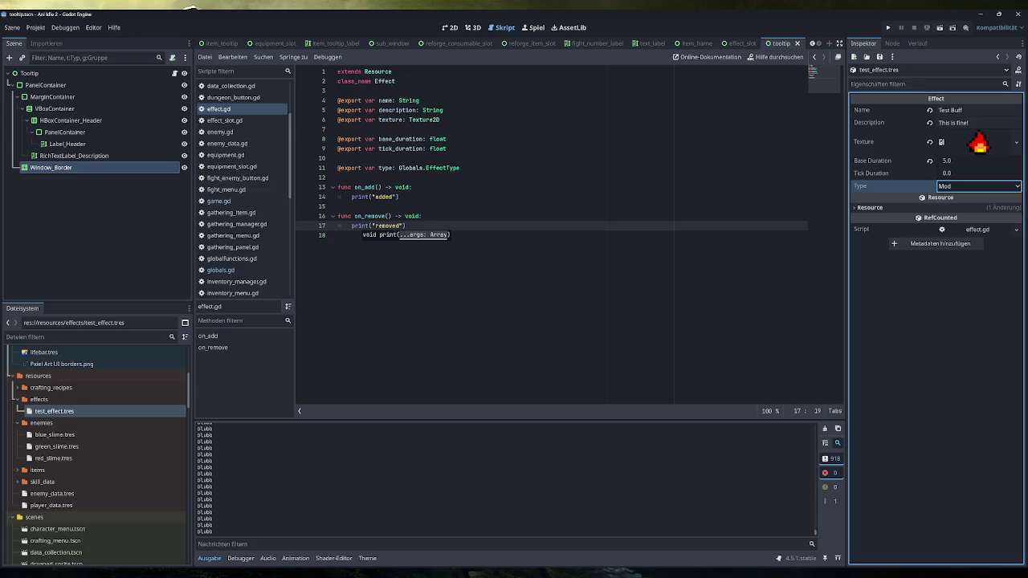
pyautogui.hotkey('alt', 'Tab')
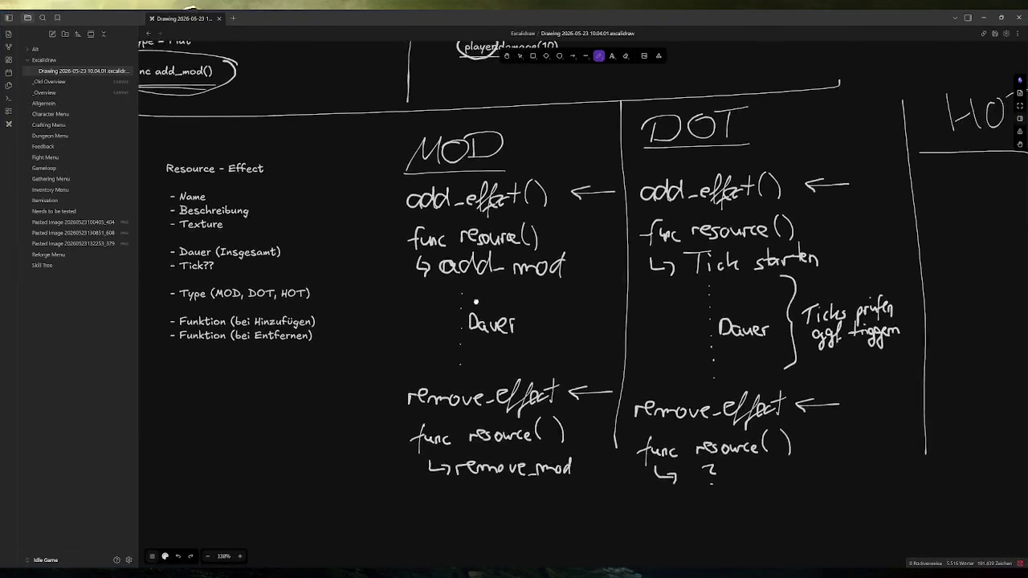
# Step: Pan the effect plan sketch to the HOT column, then minimize Obsidian
pyautogui.moveTo(530, 310); pyautogui.dragTo(423, 304)
pyautogui.moveTo(280, 574)
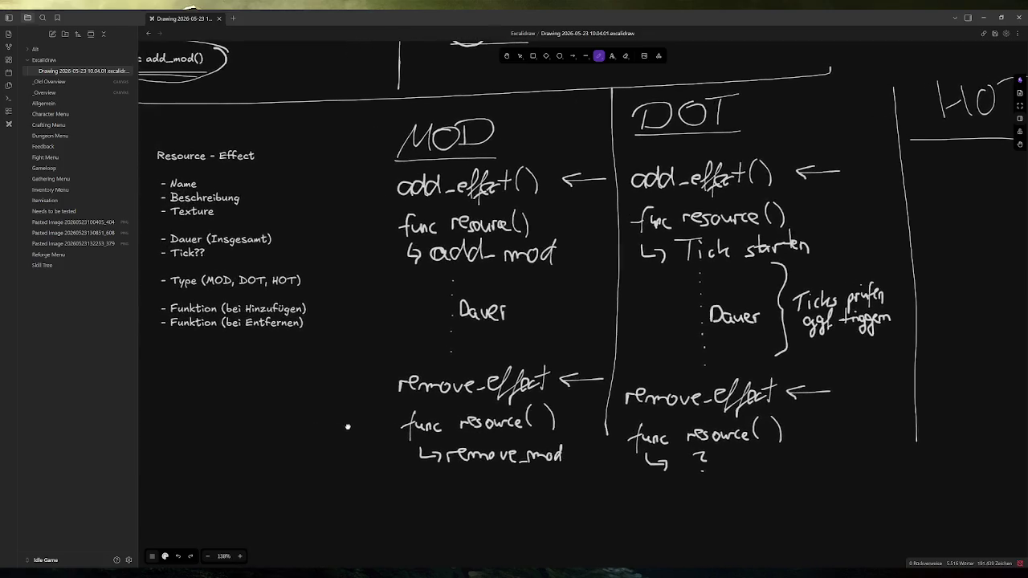
pyautogui.click(277, 532)
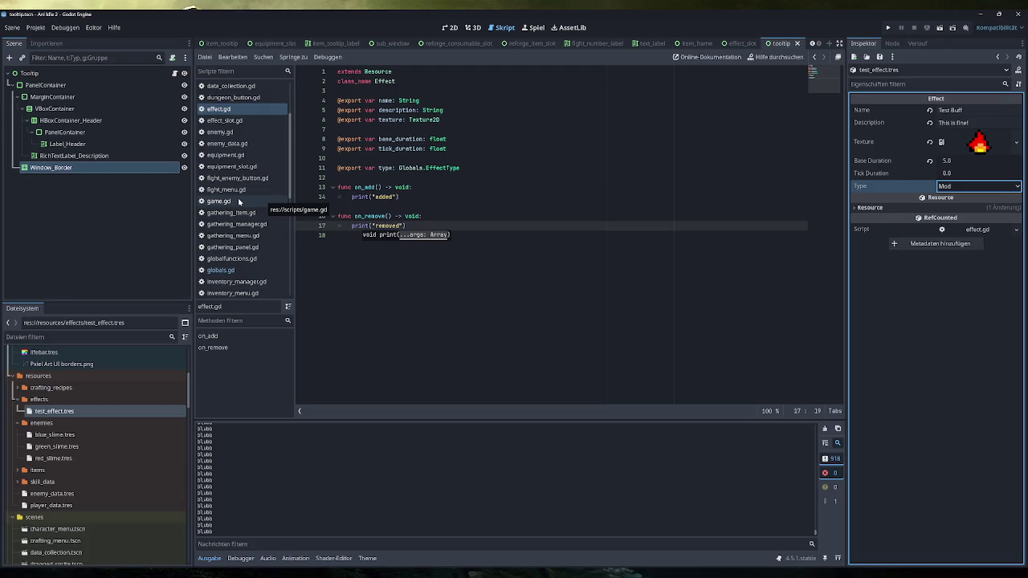
# Step: Review add_effect_to_char in game.gd, then open the Allgemein note in Obsidian
pyautogui.click(238, 201)
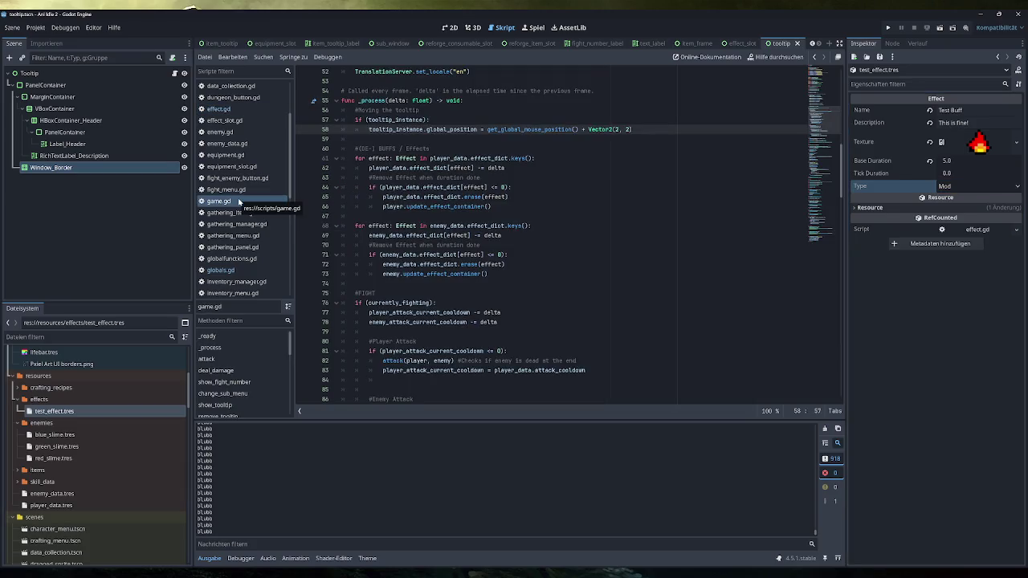
pyautogui.scroll(-20, 563, 233)
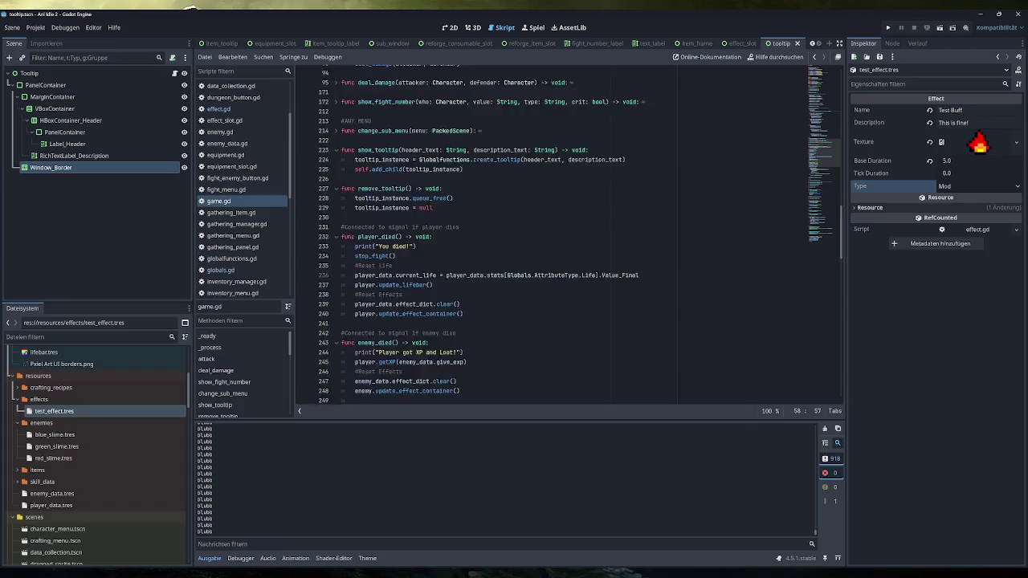
pyautogui.scroll(-5, 562, 233)
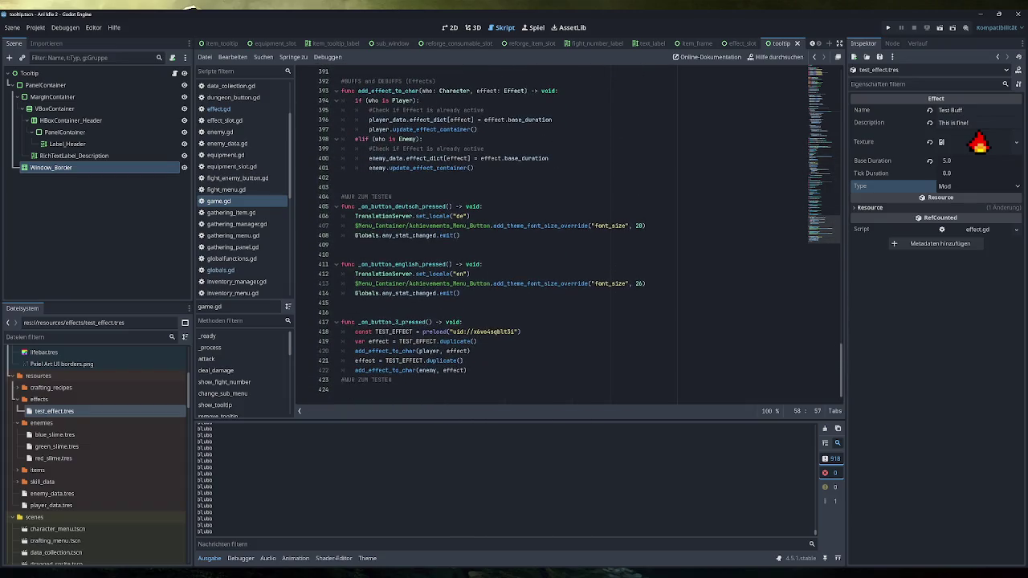
pyautogui.moveTo(494, 331)
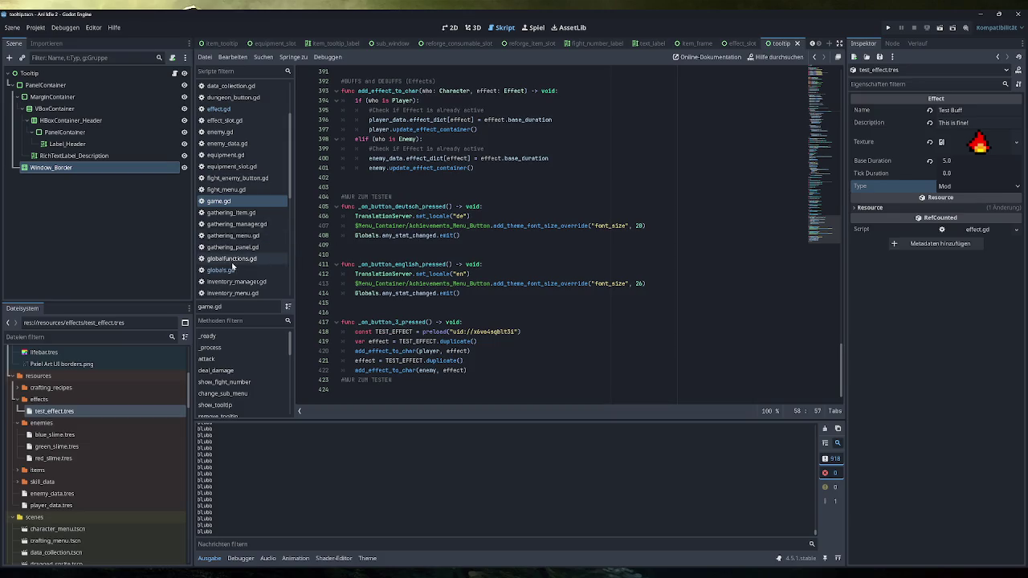
pyautogui.scroll(4, 482, 305)
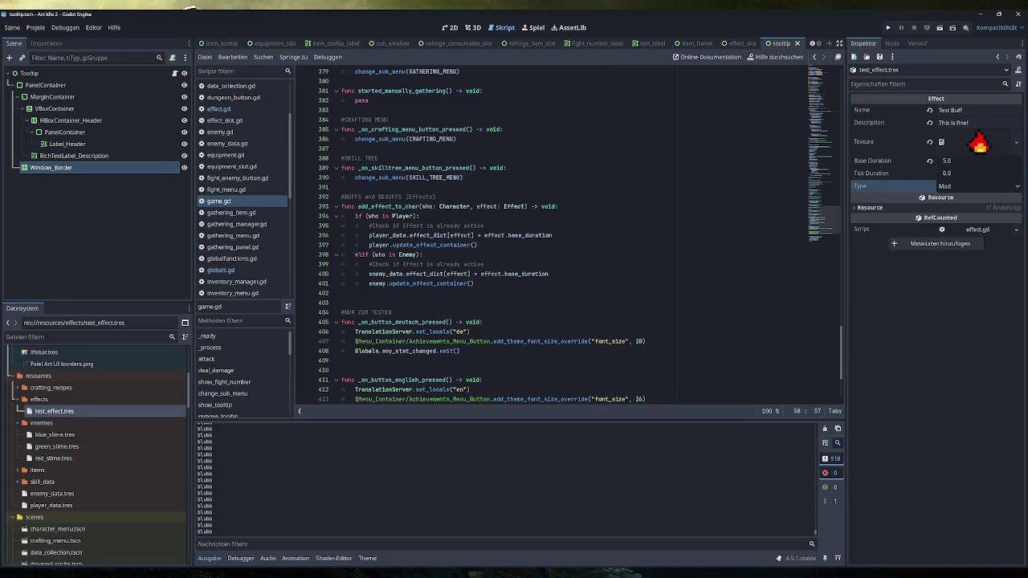
pyautogui.moveTo(448, 245)
pyautogui.moveTo(485, 226); pyautogui.dragTo(310, 233)
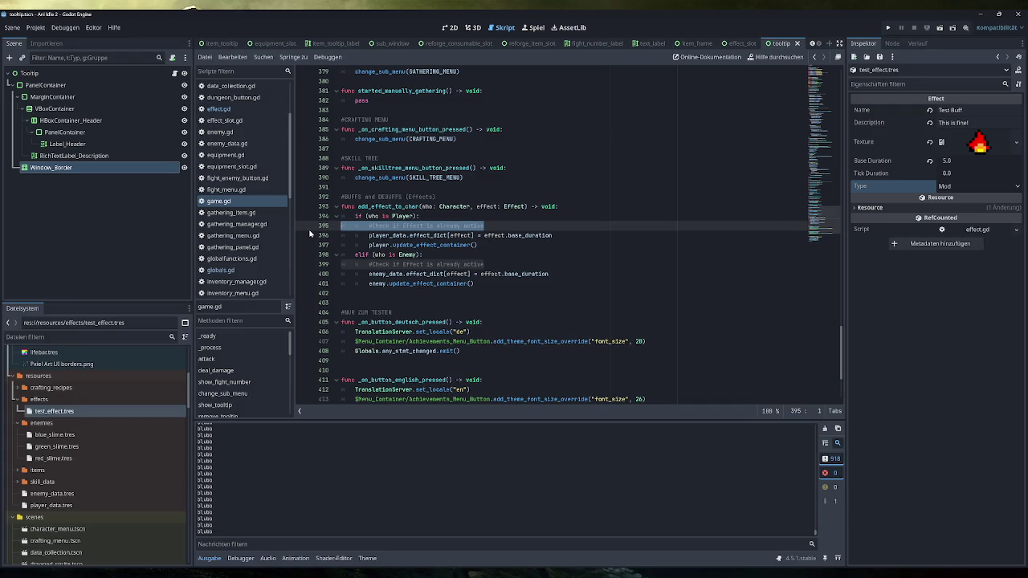
pyautogui.click(484, 225)
pyautogui.hotkey('alt', 'Tab')
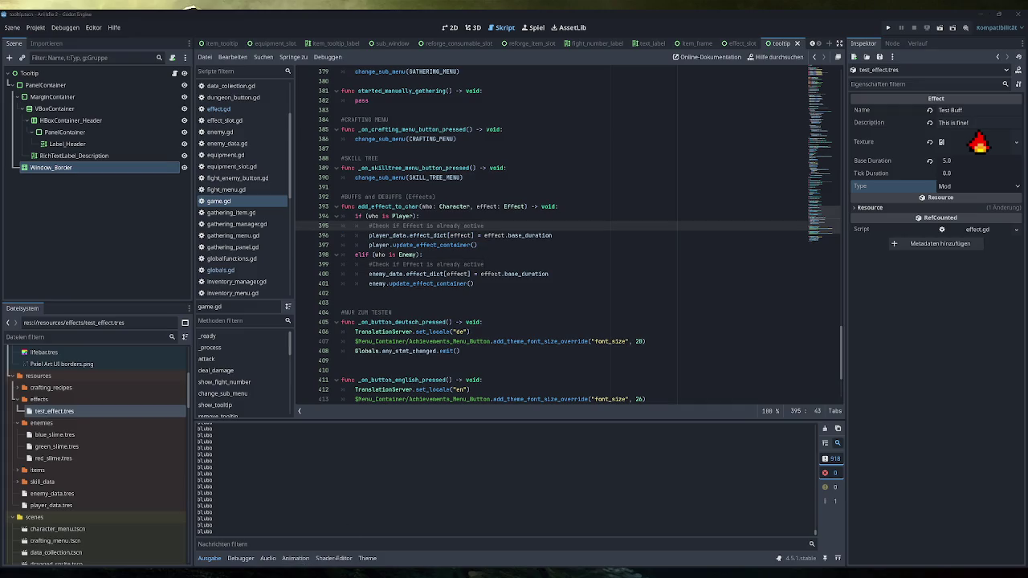
pyautogui.click(44, 102)
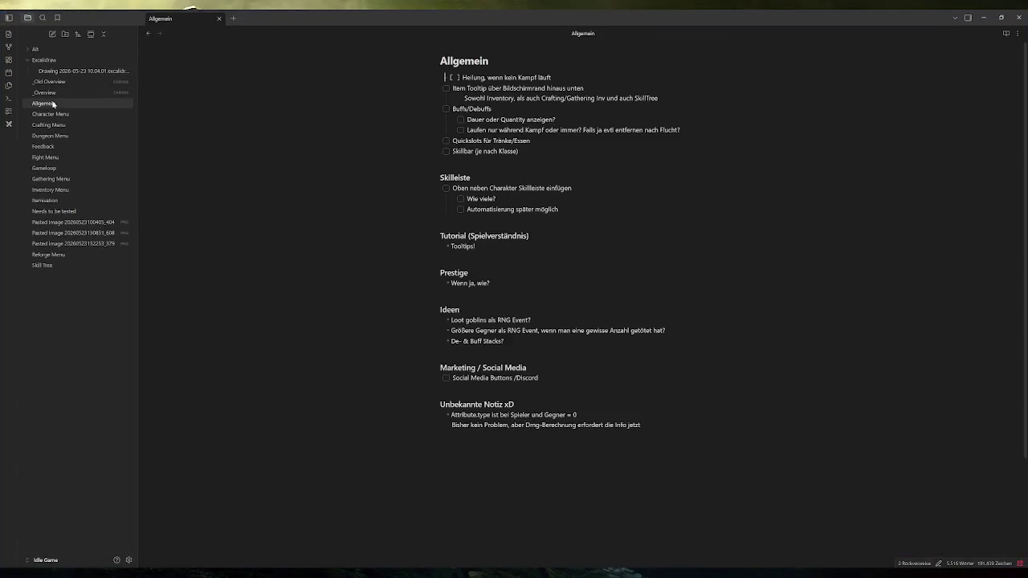
# Step: Add the Buffs/Debuffs sub-task "Vor Hinzufügen prüfen, ob Effekt schon auf Charakter", then minimize Obsidian
pyautogui.click(681, 129)
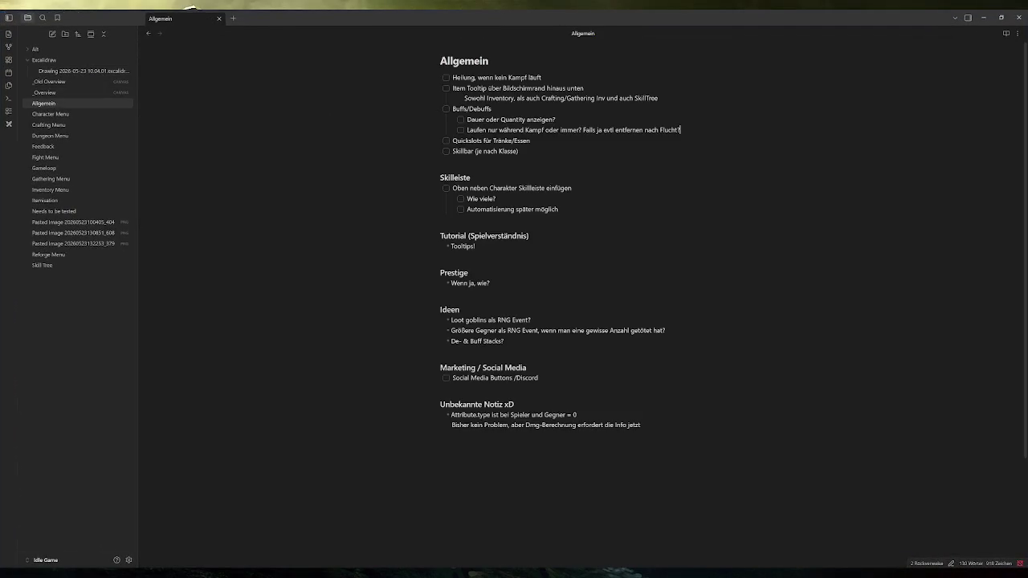
pyautogui.press('Return')
pyautogui.write('Vor')
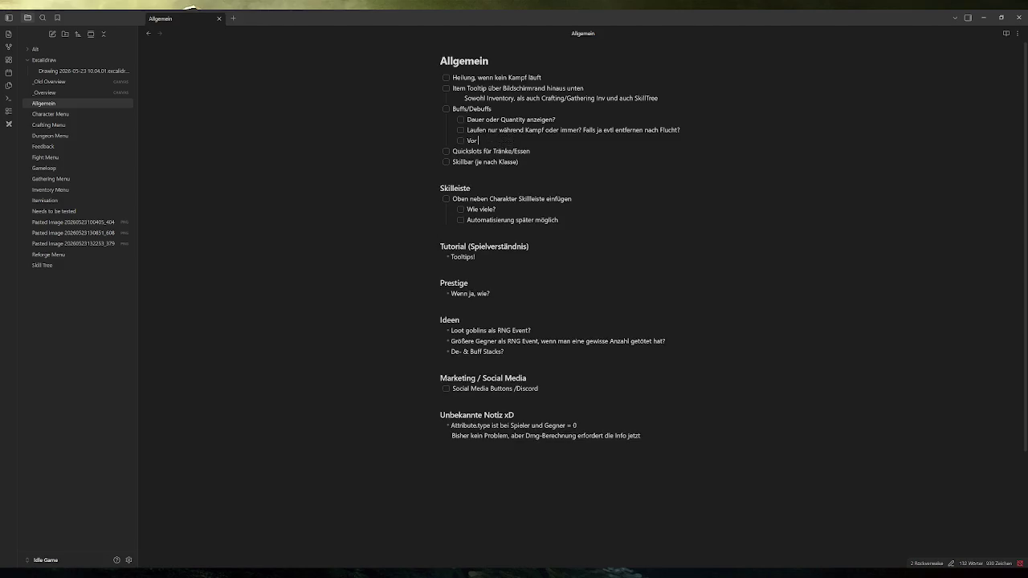
pyautogui.write(' Hinzufügen prüfen, ob')
pyautogui.write(' Effekt')
pyautogui.write(' schon auf Charkate')
pyautogui.write('r')
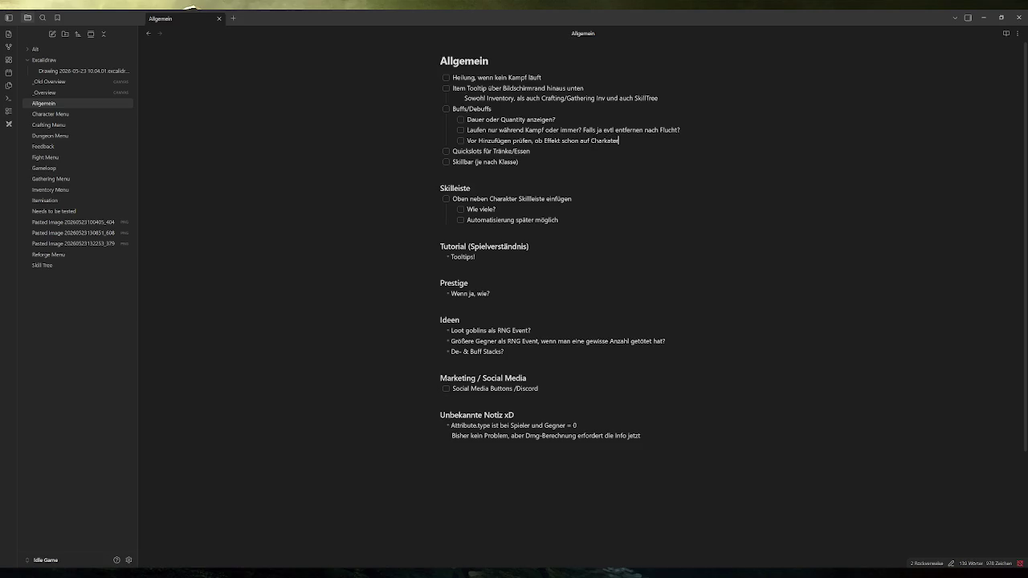
pyautogui.press('BackSpace')
pyautogui.press('BackSpace')
pyautogui.press('BackSpace')
pyautogui.write('akter')
pyautogui.click(984, 17)
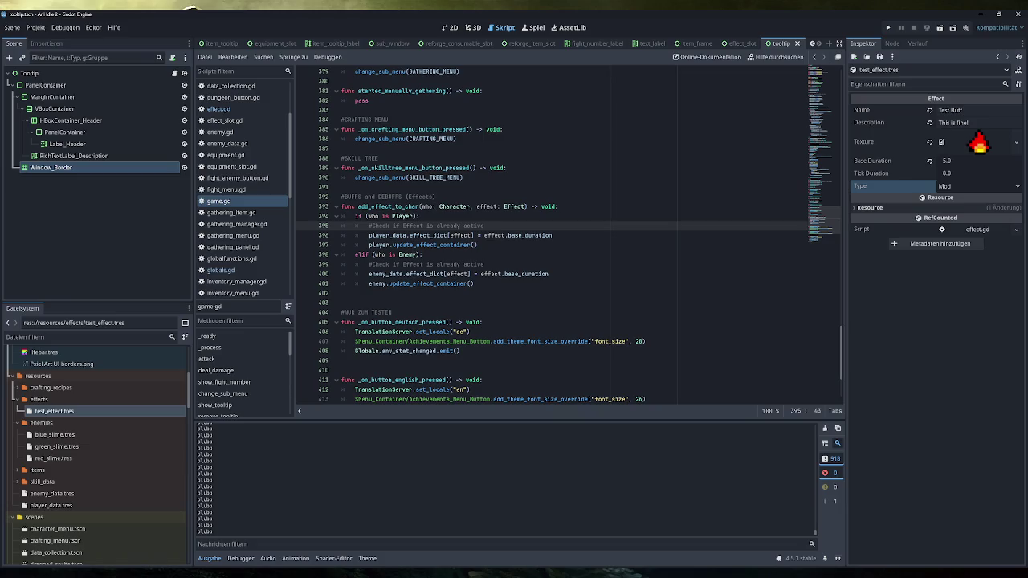
# Step: Insert an empty line after the Player branch's effect_dict assignment in add_effect_to_char
pyautogui.click(470, 235)
pyautogui.hotkey('shift', 'Home')
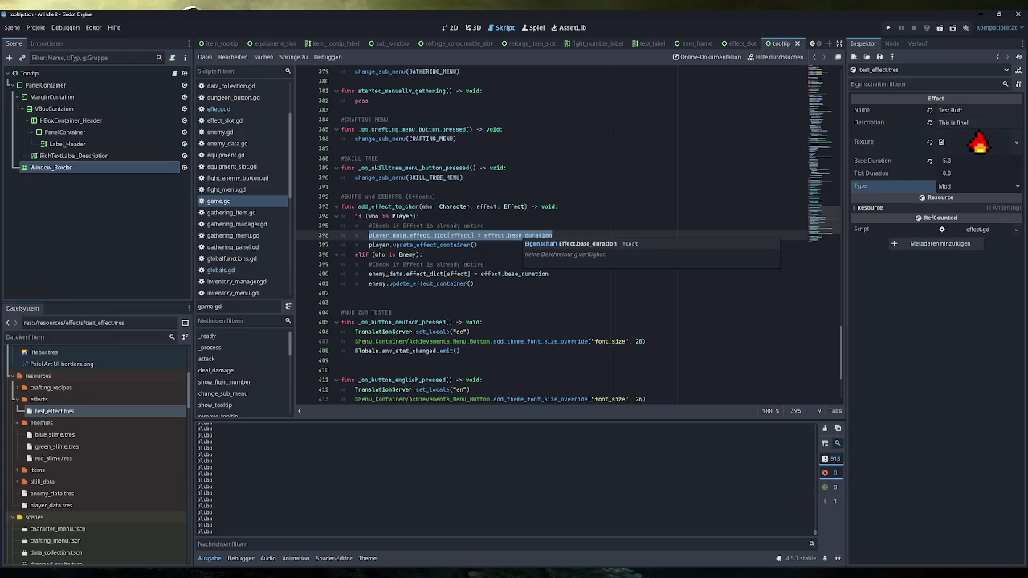
pyautogui.press('Up')
pyautogui.press('Up')
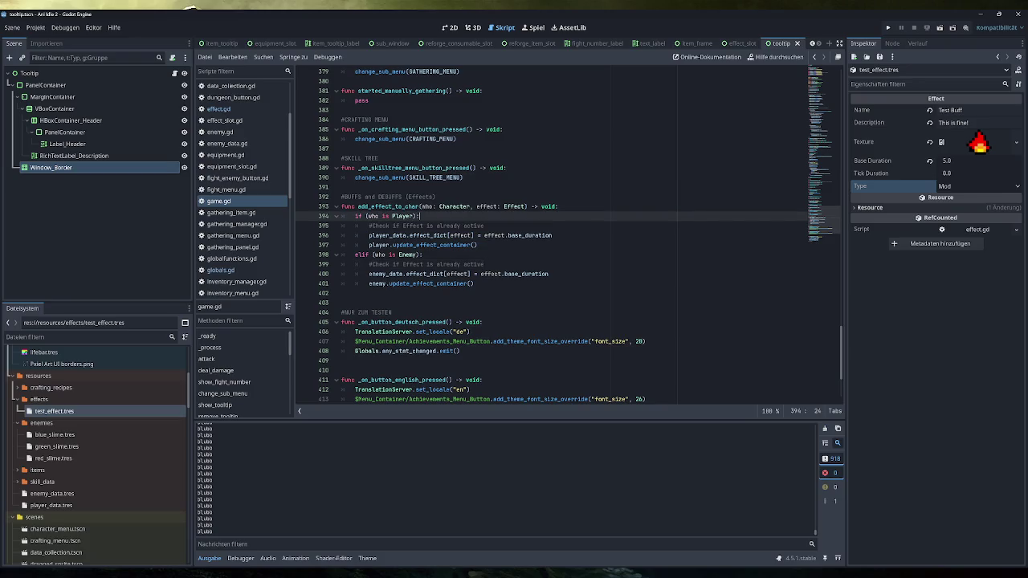
pyautogui.press('Down')
pyautogui.press('Down')
pyautogui.press('End')
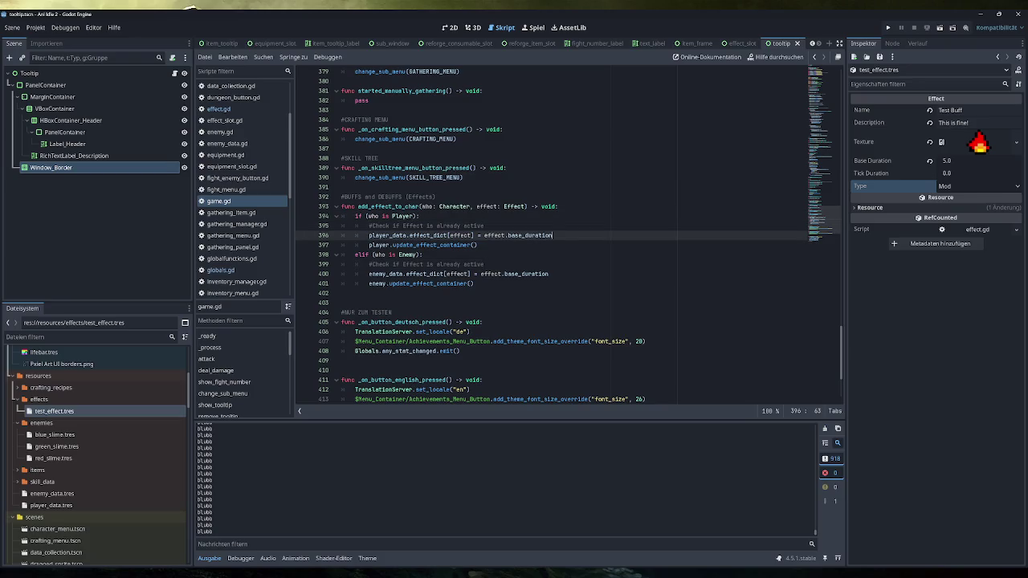
pyautogui.hotkey('shift', 'Home')
pyautogui.press('End')
pyautogui.press('Return')
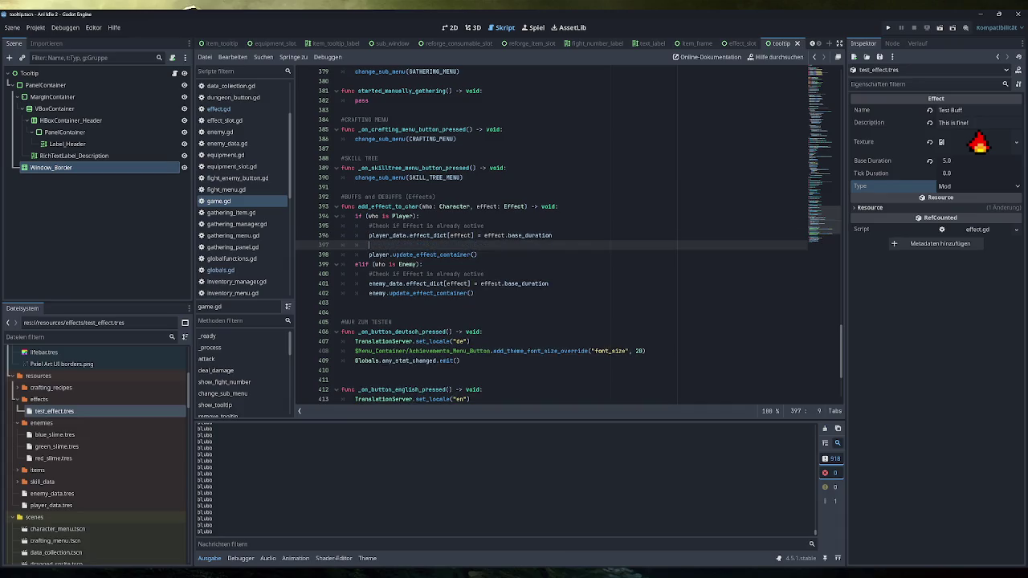
# Step: Write effect.on_add() on that line using the autocomplete suggestion
pyautogui.click(472, 236)
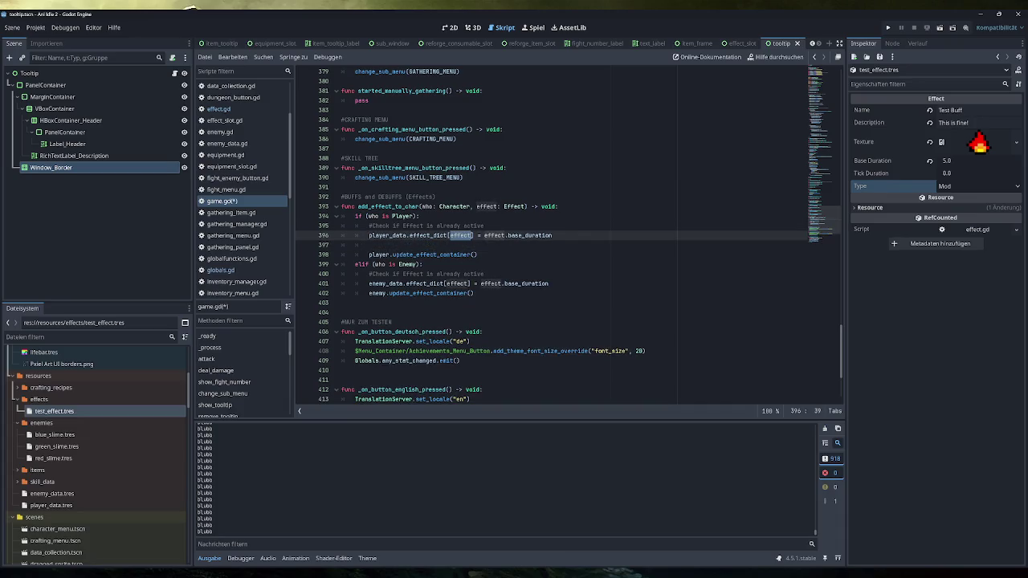
pyautogui.click(369, 245)
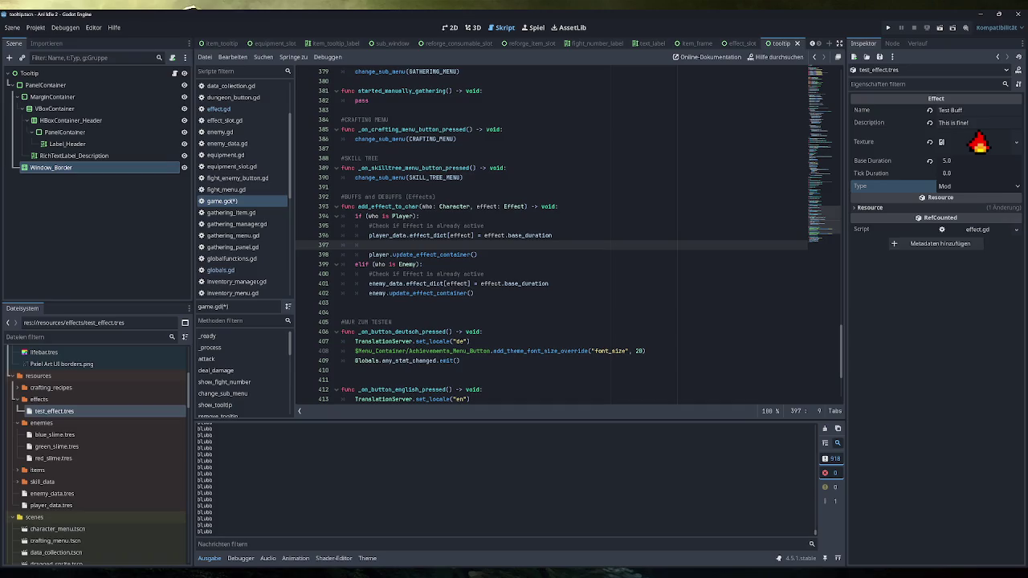
pyautogui.moveTo(369, 235); pyautogui.dragTo(476, 235)
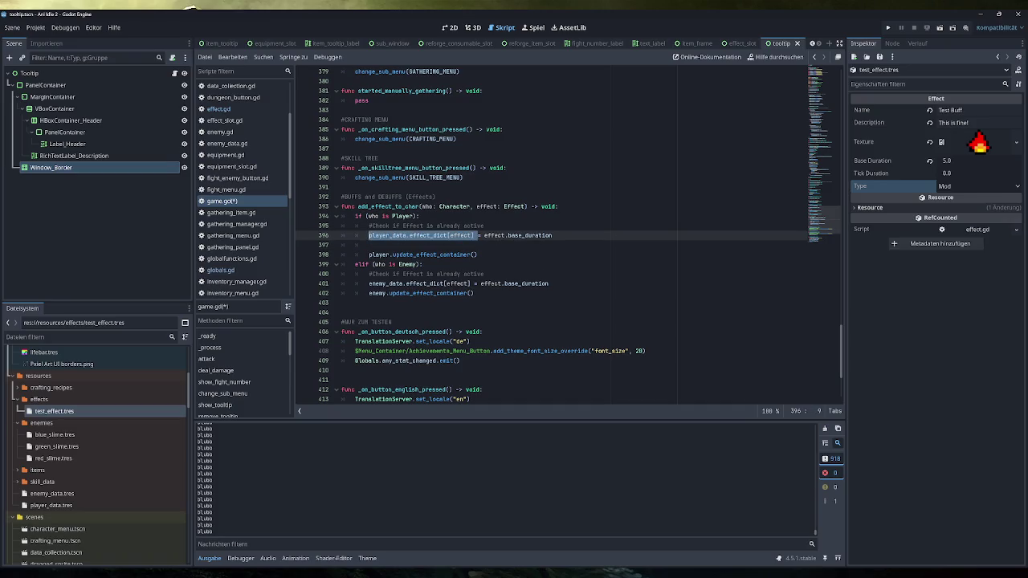
pyautogui.click(370, 245)
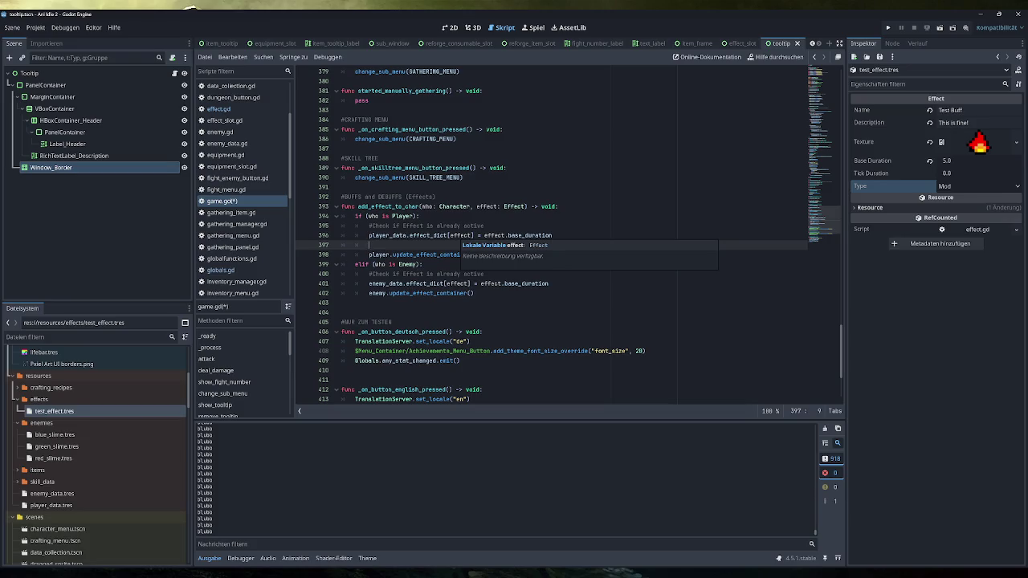
pyautogui.doubleClick(460, 236)
pyautogui.hotkey('ctrl', 'c')
pyautogui.press('Down')
pyautogui.hotkey('ctrl', 'v')
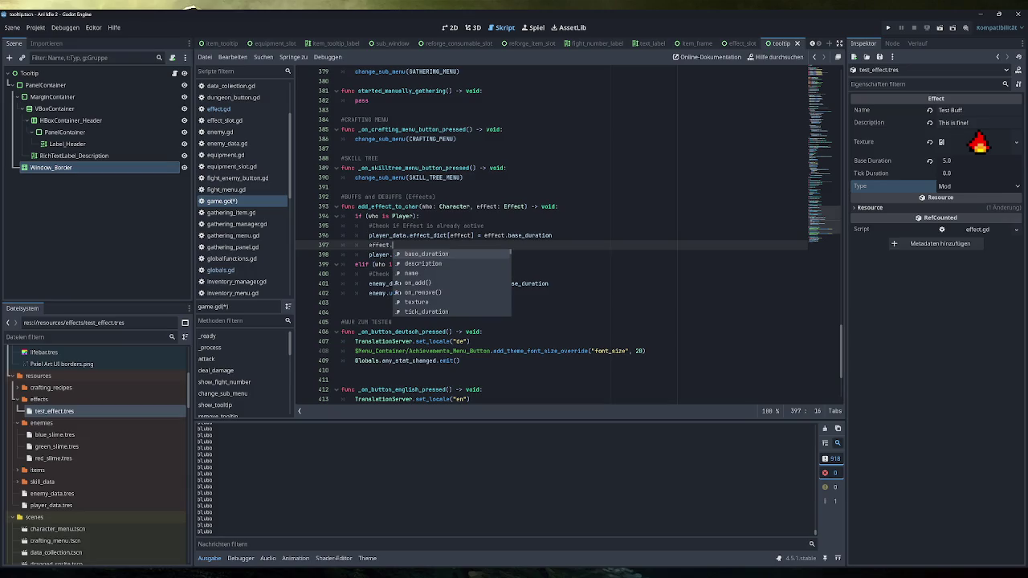
pyautogui.press('Down')
pyautogui.press('Down')
pyautogui.press('Down')
pyautogui.press('Return')
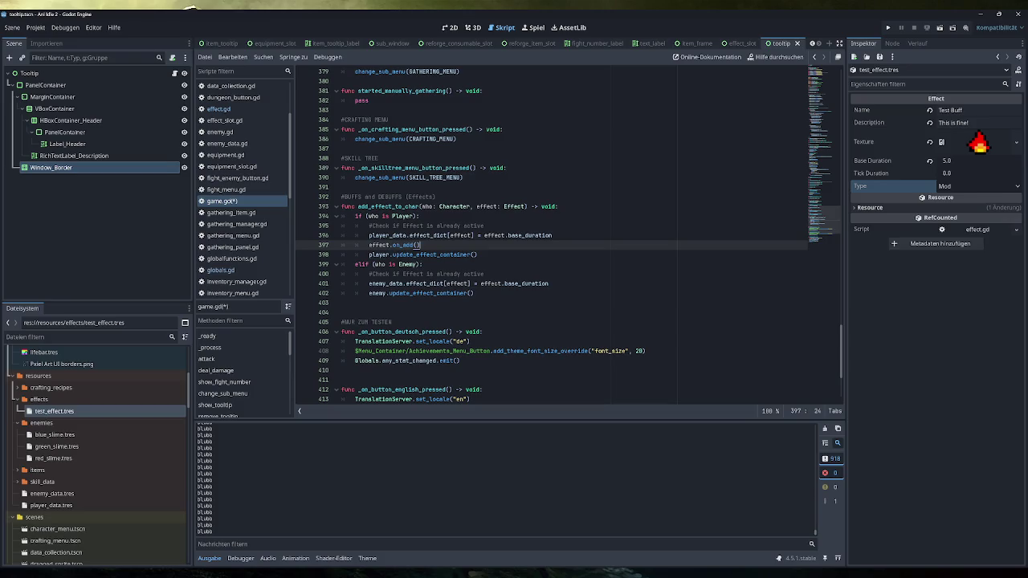
# Step: Copy the effect.on_add() call below the Enemy branch's assignment and save game.gd
pyautogui.hotkey('shift', 'Home')
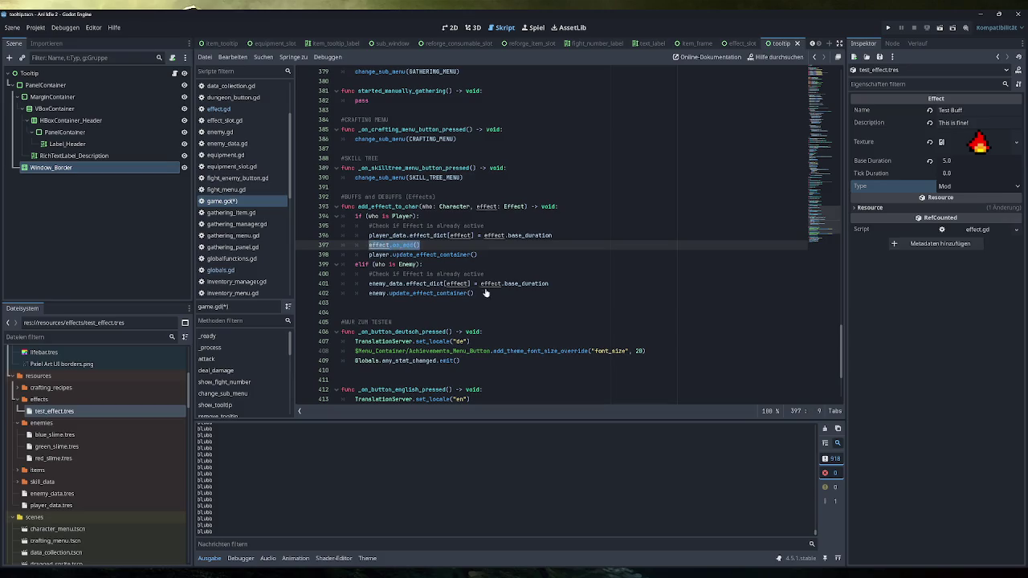
pyautogui.click(549, 283)
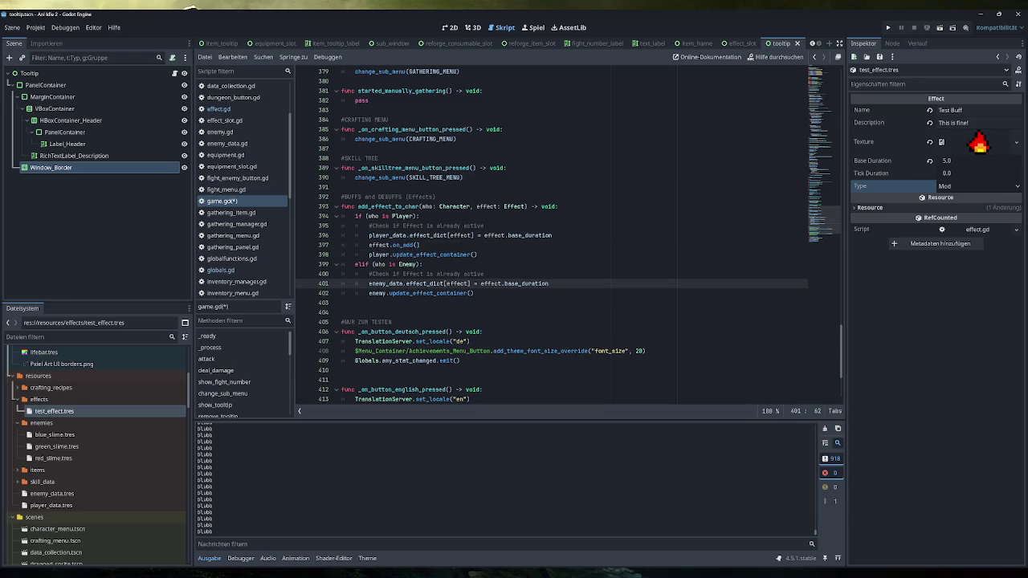
pyautogui.press('Return')
pyautogui.hotkey('ctrl', 'v')
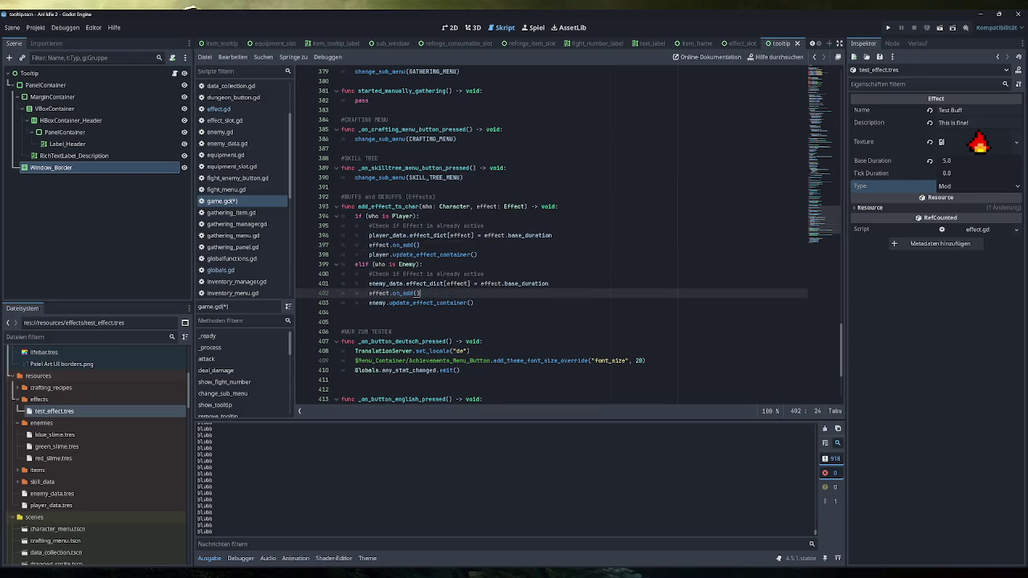
pyautogui.hotkey('ctrl', 's')
pyautogui.moveTo(422, 255)
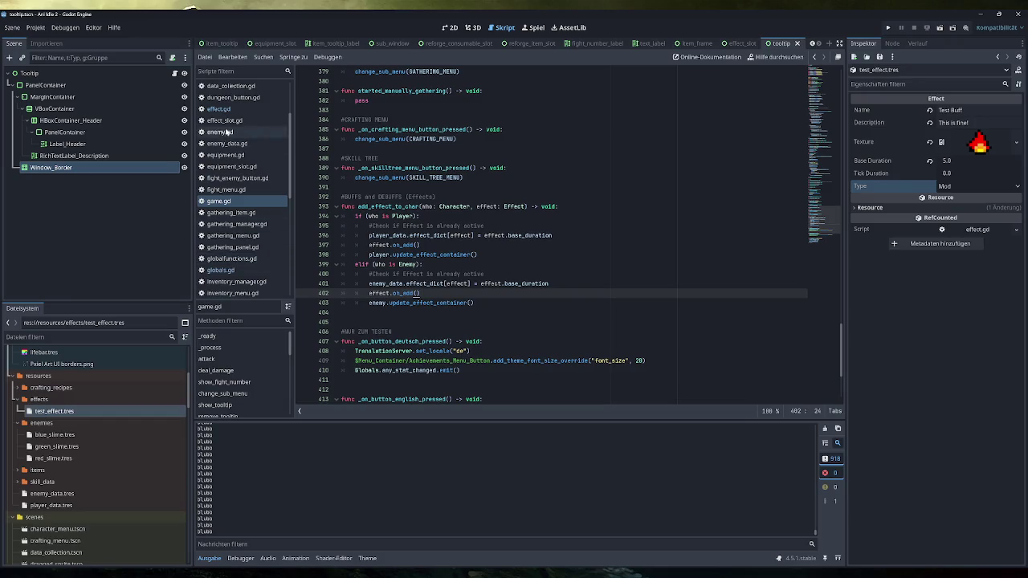
# Step: Give effect.gd's on_add and on_remove a 'character: Character' parameter and save
pyautogui.click(219, 108)
pyautogui.click(376, 187)
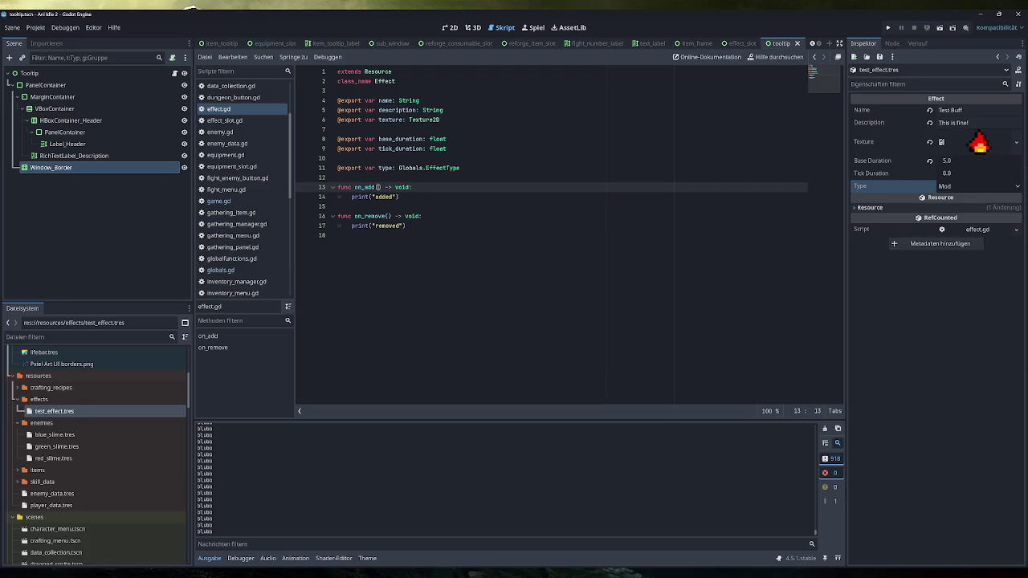
pyautogui.write('character: Char')
pyautogui.press('Return')
pyautogui.hotkey('ctrl', 'shift', 'Left')
pyautogui.hotkey('ctrl', 'shift', 'Left')
pyautogui.hotkey('ctrl', 'shift', 'Left')
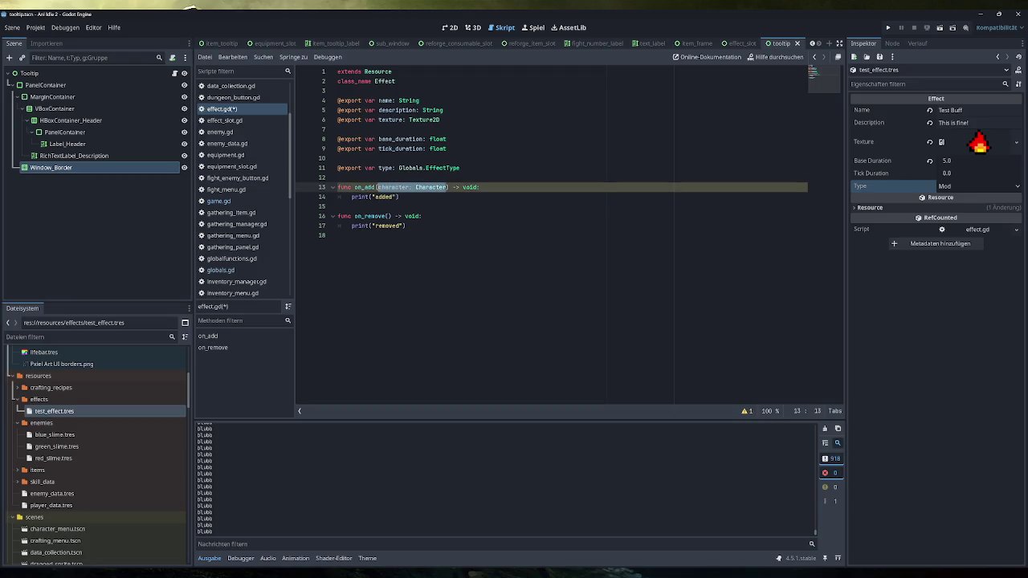
pyautogui.hotkey('ctrl', 'c')
pyautogui.click(385, 216)
pyautogui.hotkey('ctrl', 'v')
pyautogui.hotkey('ctrl', 'z')
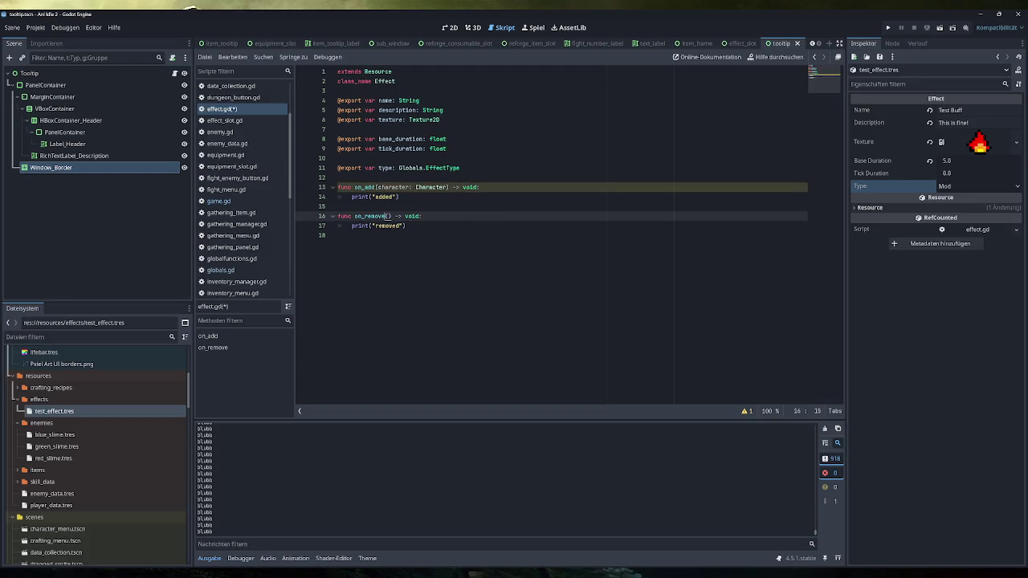
pyautogui.press('Right')
pyautogui.hotkey('ctrl', 'v')
pyautogui.hotkey('ctrl', 's')
# Step: Pass who into the player's effect.on_add() call in game.gd and save
pyautogui.click(219, 201)
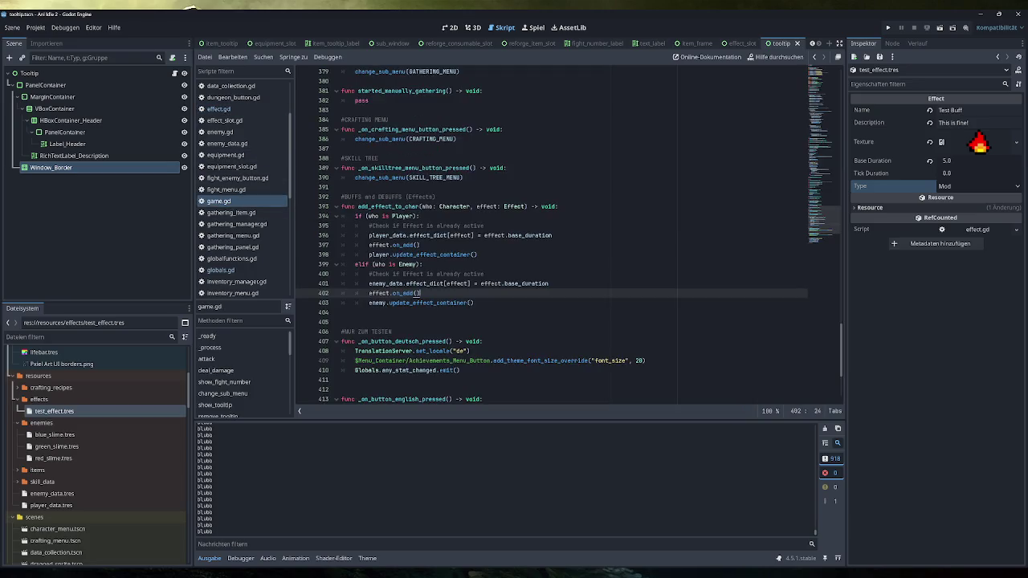
pyautogui.click(386, 216)
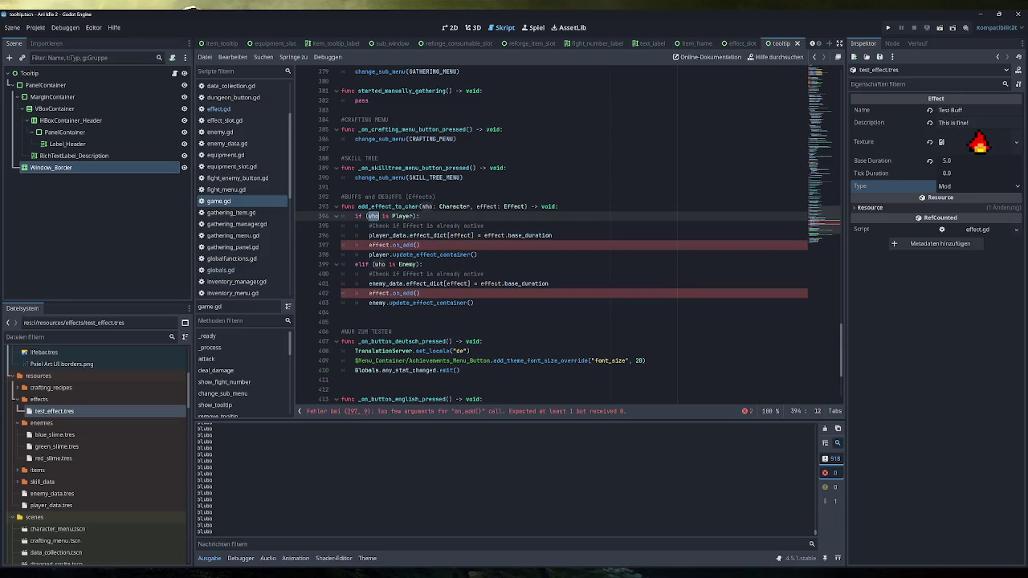
pyautogui.click(417, 245)
pyautogui.write('who')
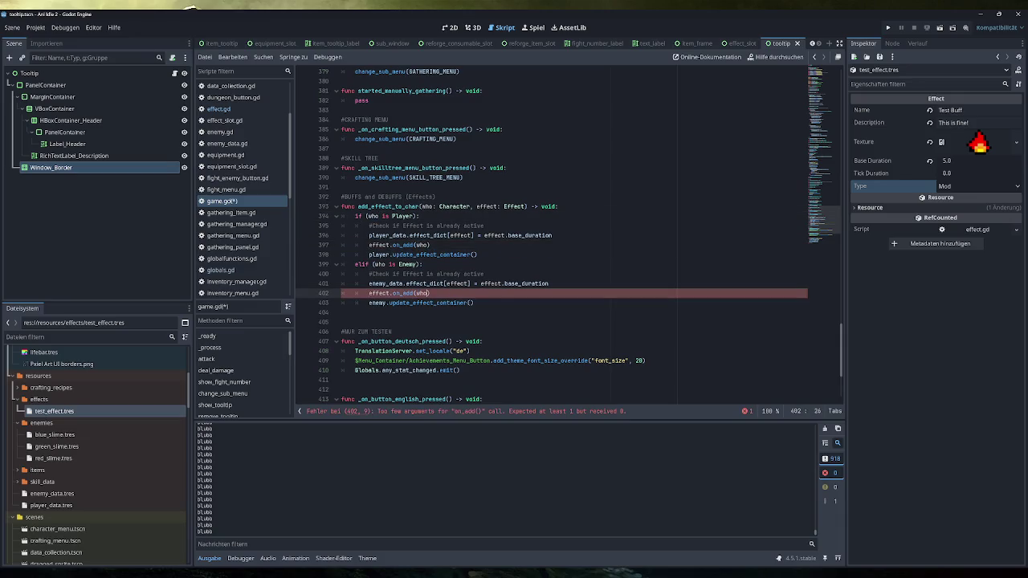
pyautogui.hotkey('ctrl', 's')
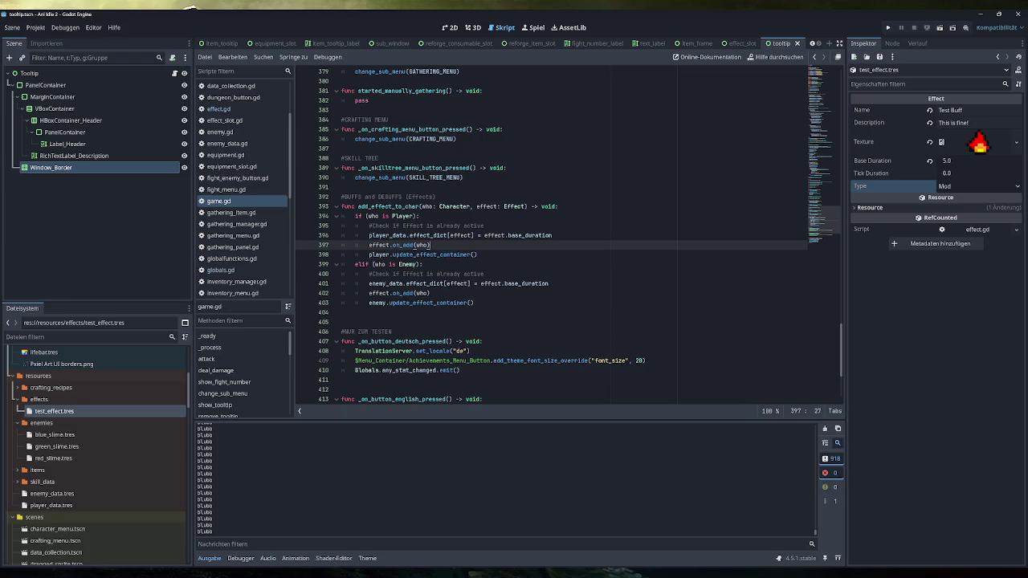
# Step: Recheck the print lines in effect.gd, then return to the top of game.gd
pyautogui.click(227, 109)
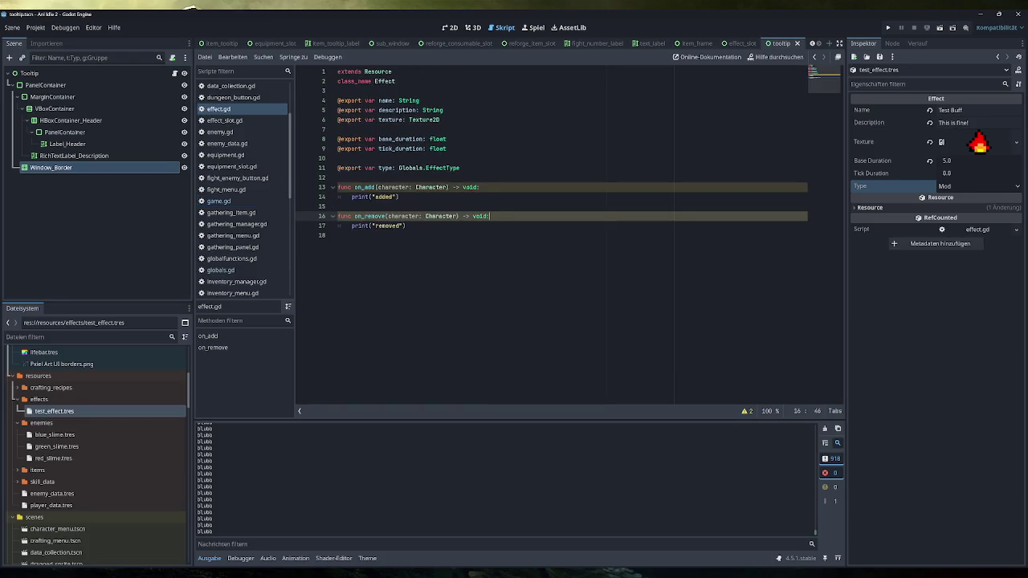
pyautogui.click(399, 197)
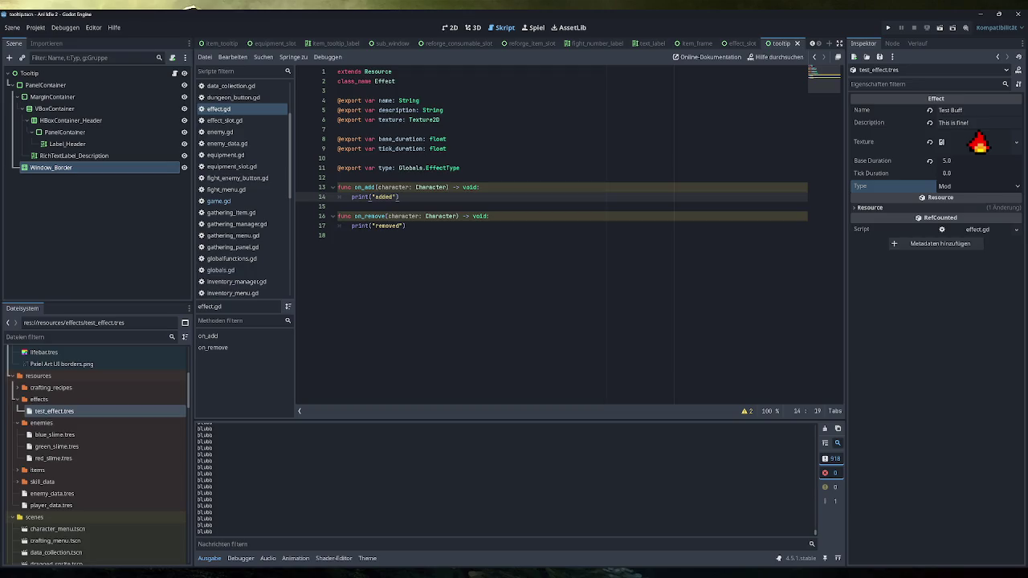
pyautogui.click(406, 226)
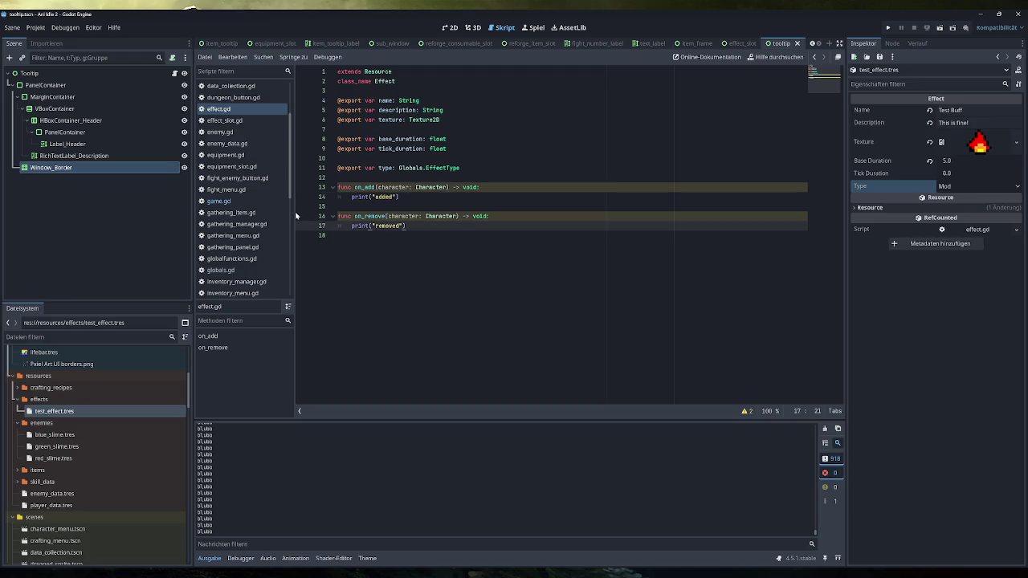
pyautogui.click(246, 203)
pyautogui.click(823, 106)
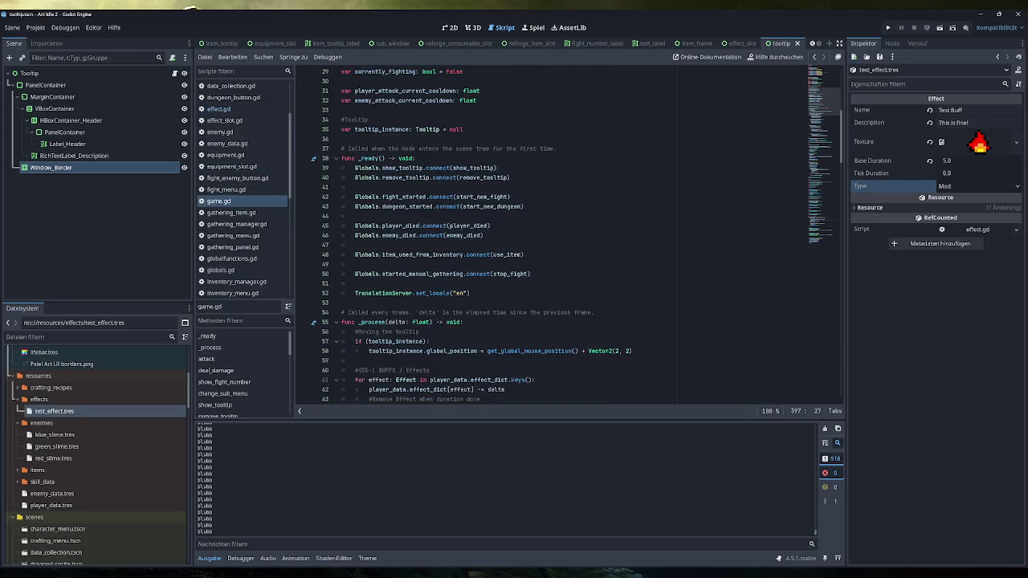
# Step: Add effect.on_remove(player) after the player's expired-effect erase line
pyautogui.scroll(-8, 554, 233)
pyautogui.scroll(1, 576, 234)
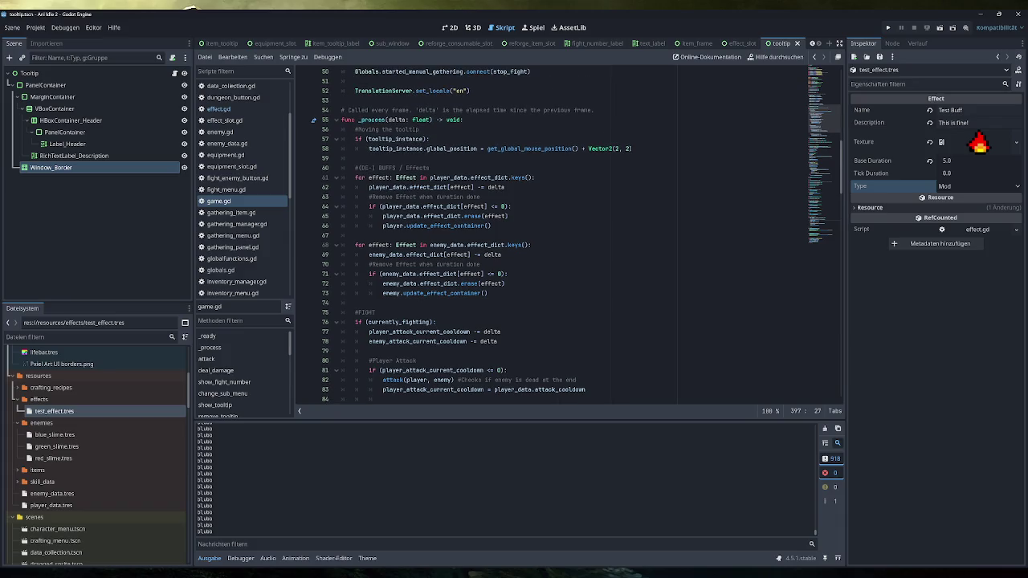
pyautogui.moveTo(508, 216); pyautogui.dragTo(368, 216)
pyautogui.click(509, 216)
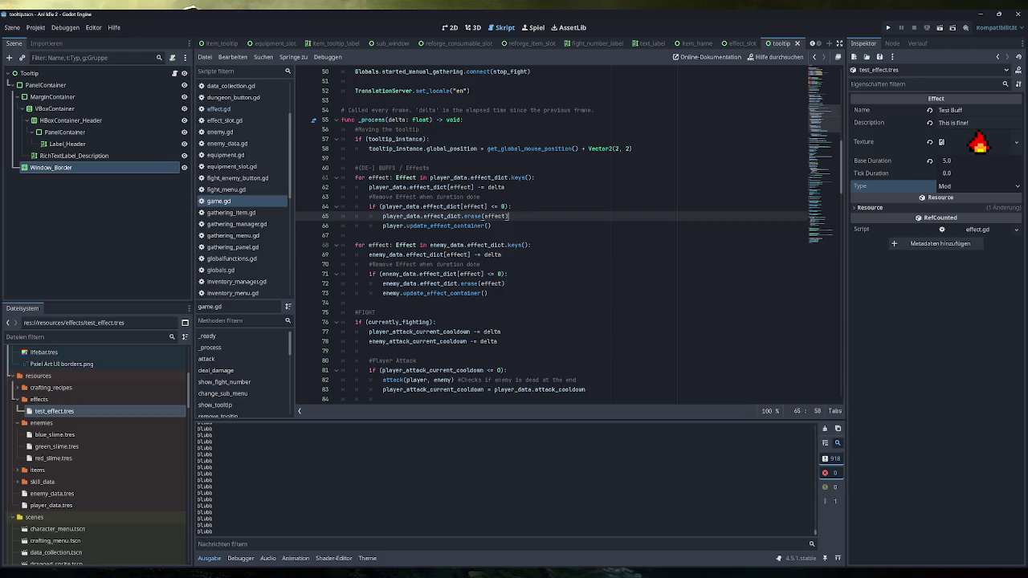
pyautogui.press('Return')
pyautogui.write('e')
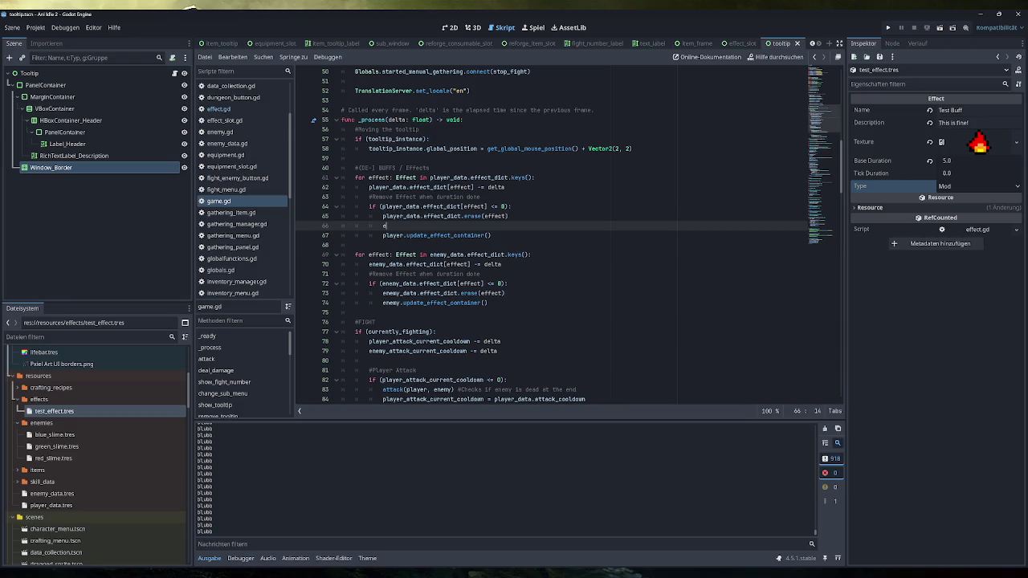
pyautogui.write('ffect.remo')
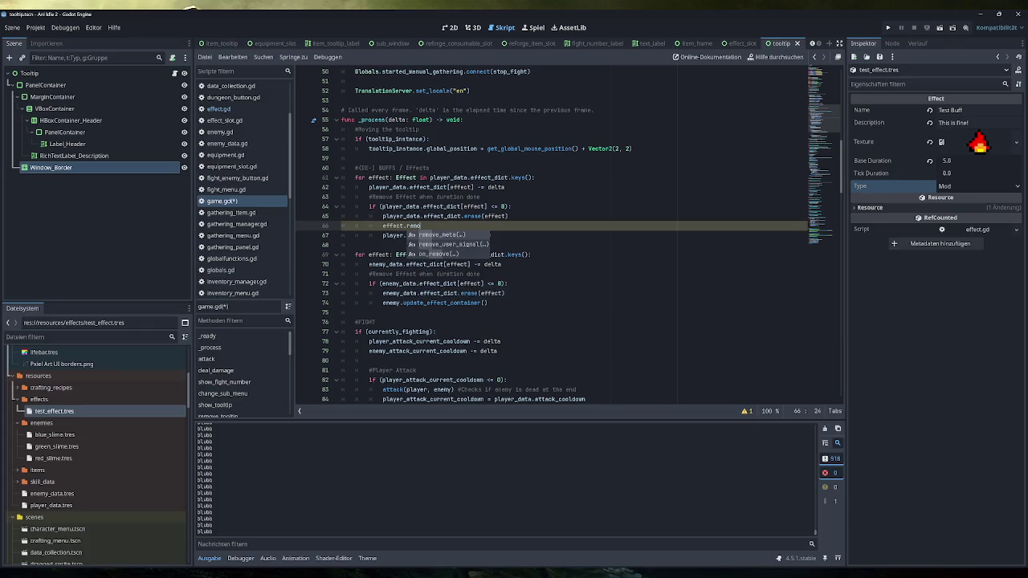
pyautogui.press('Down')
pyautogui.press('Down')
pyautogui.press('Return')
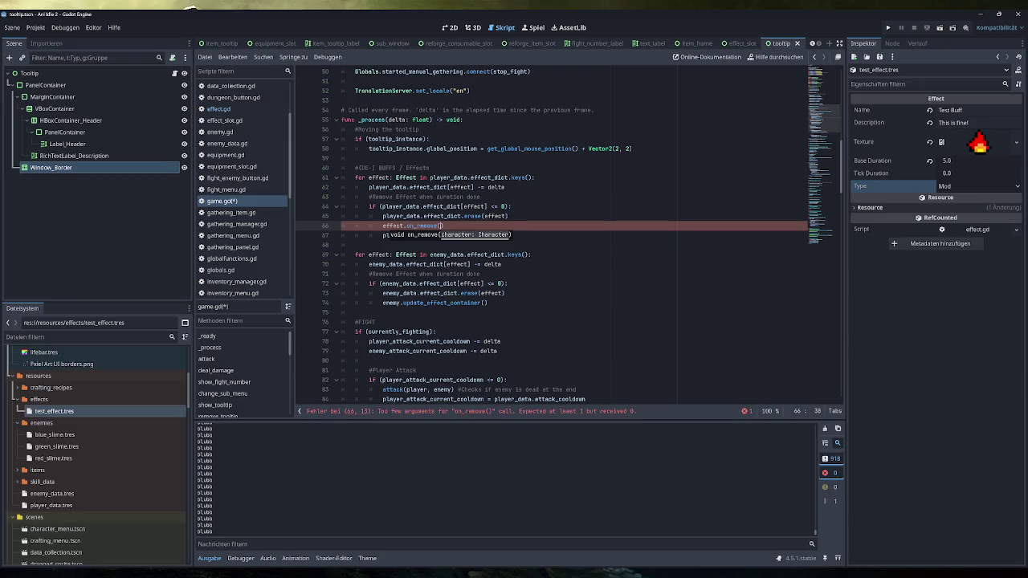
pyautogui.write('player')
pyautogui.press('Right')
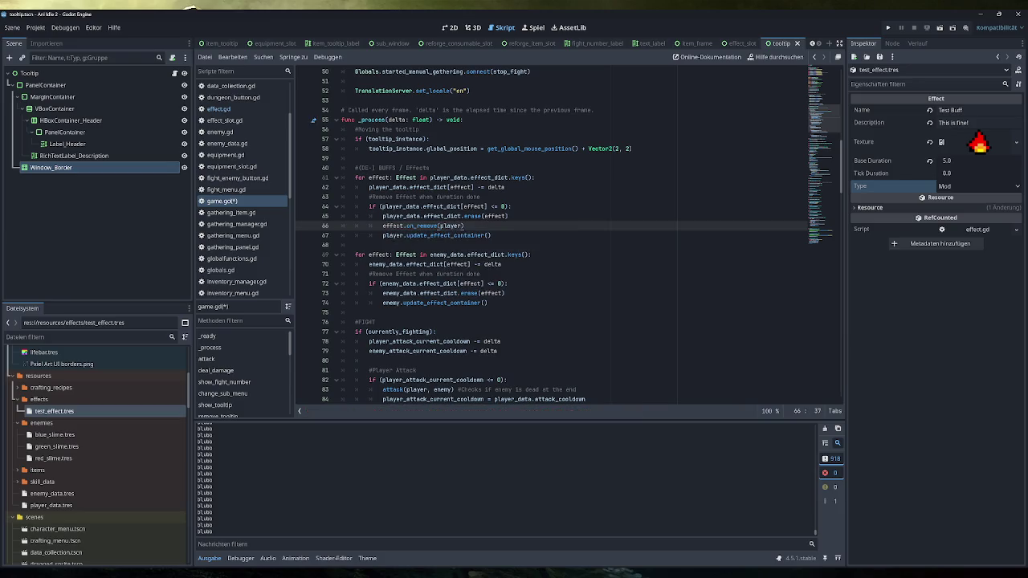
# Step: Add effect.on_remove(enemy) on line 74 after the enemy erase line and save
pyautogui.moveTo(464, 225); pyautogui.dragTo(382, 226)
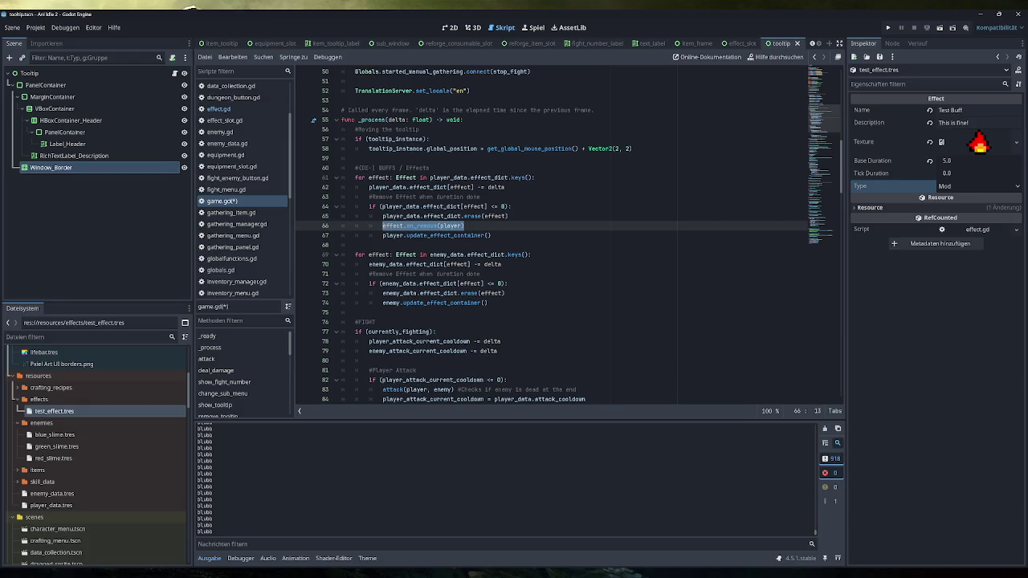
pyautogui.click(506, 293)
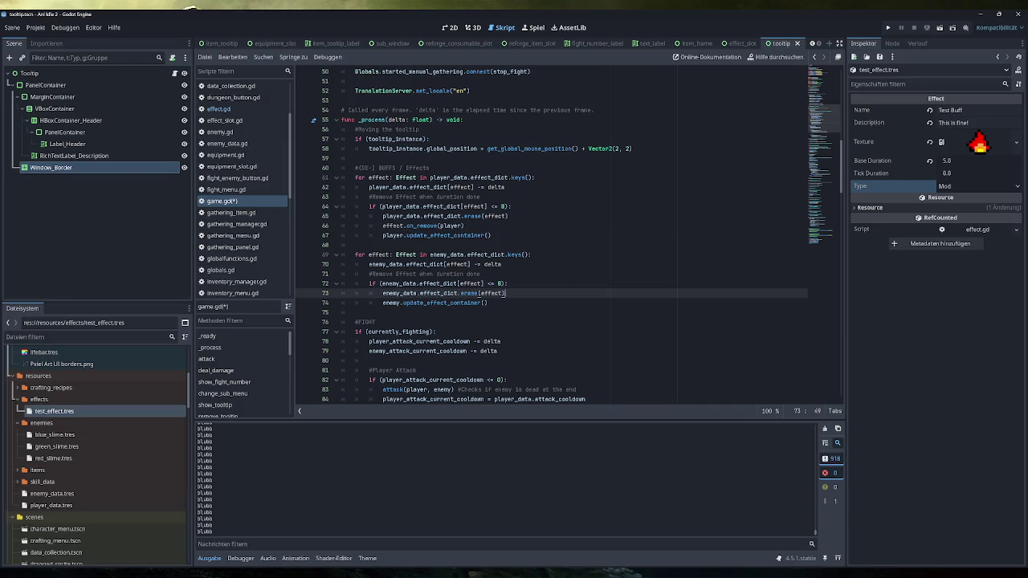
pyautogui.press('Return')
pyautogui.hotkey('ctrl', 'v')
pyautogui.press('Left')
pyautogui.press('BackSpace')
pyautogui.press('BackSpace')
pyautogui.press('BackSpace')
pyautogui.write('enemy')
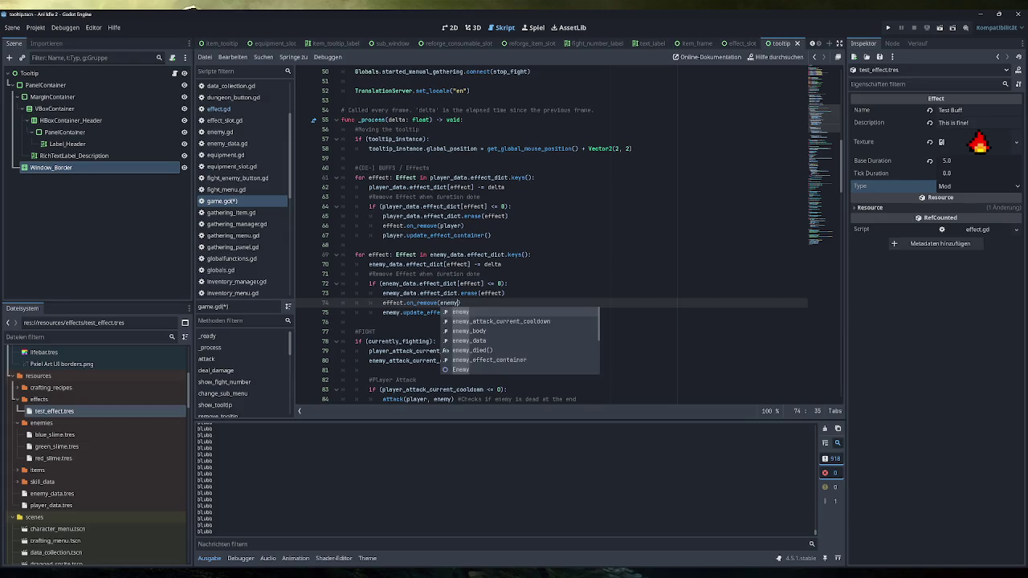
pyautogui.scroll(2, 554, 233)
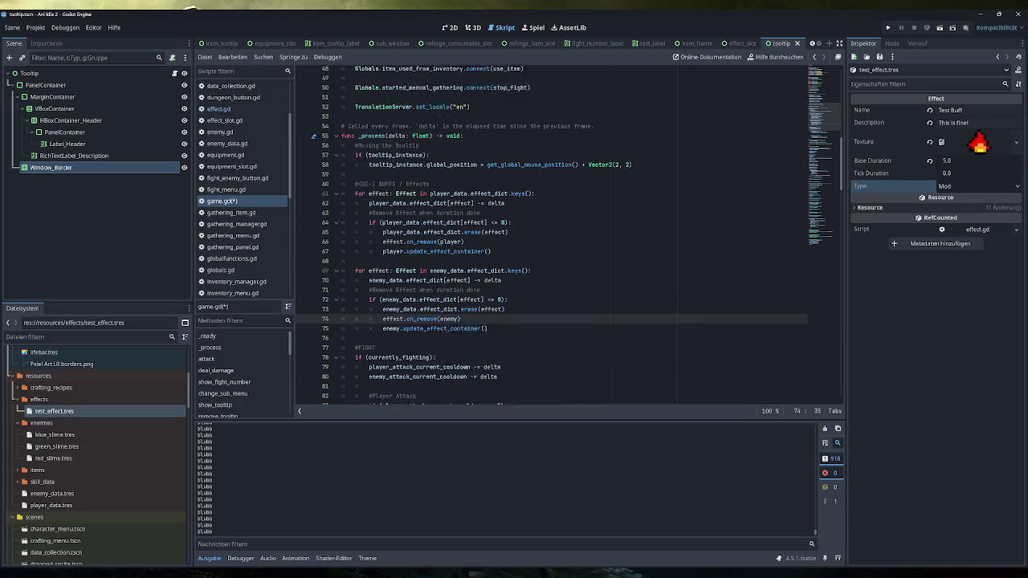
pyautogui.scroll(10, 555, 233)
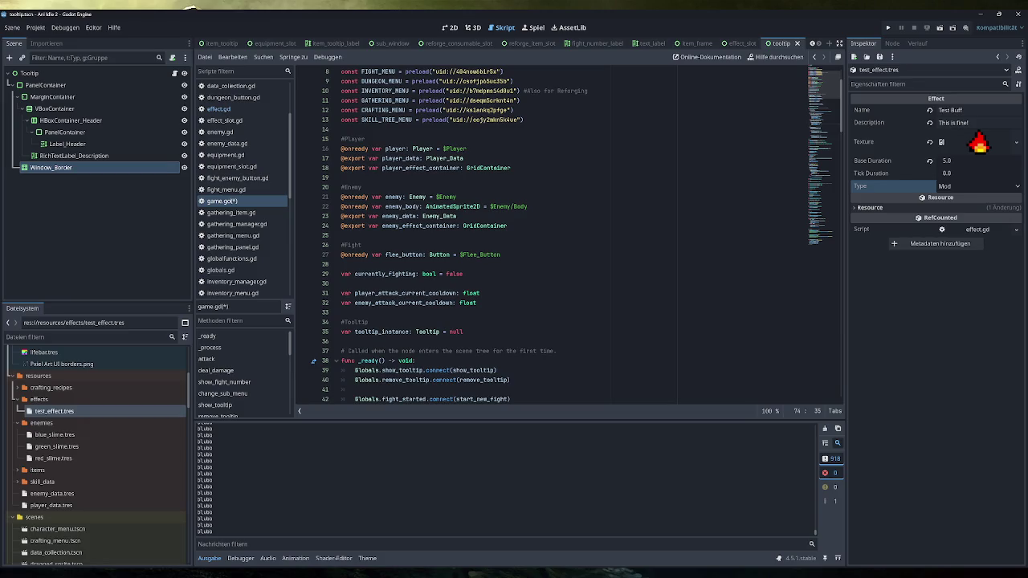
pyautogui.scroll(-2, 554, 233)
pyautogui.scroll(1, 554, 233)
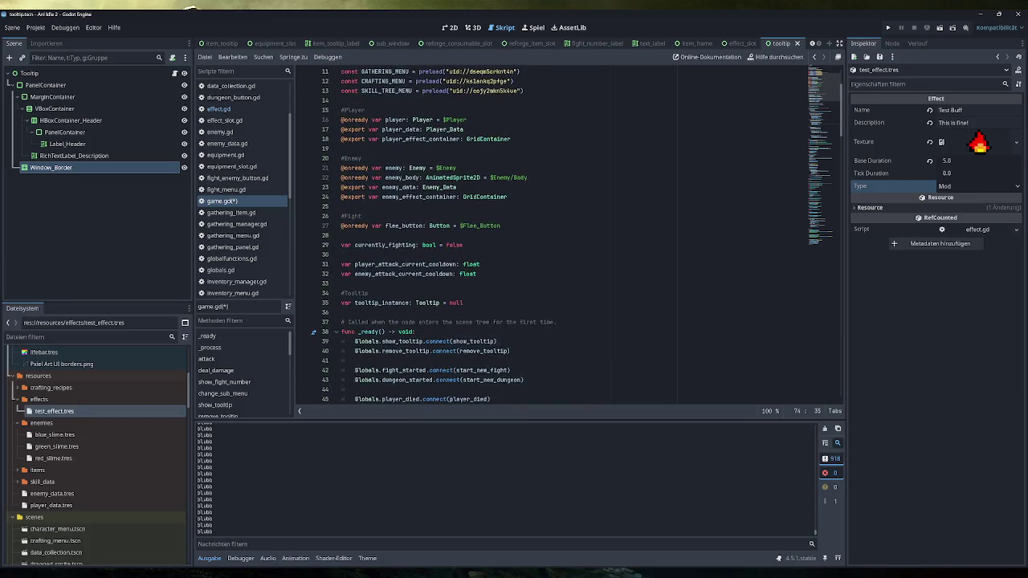
pyautogui.scroll(-10, 554, 233)
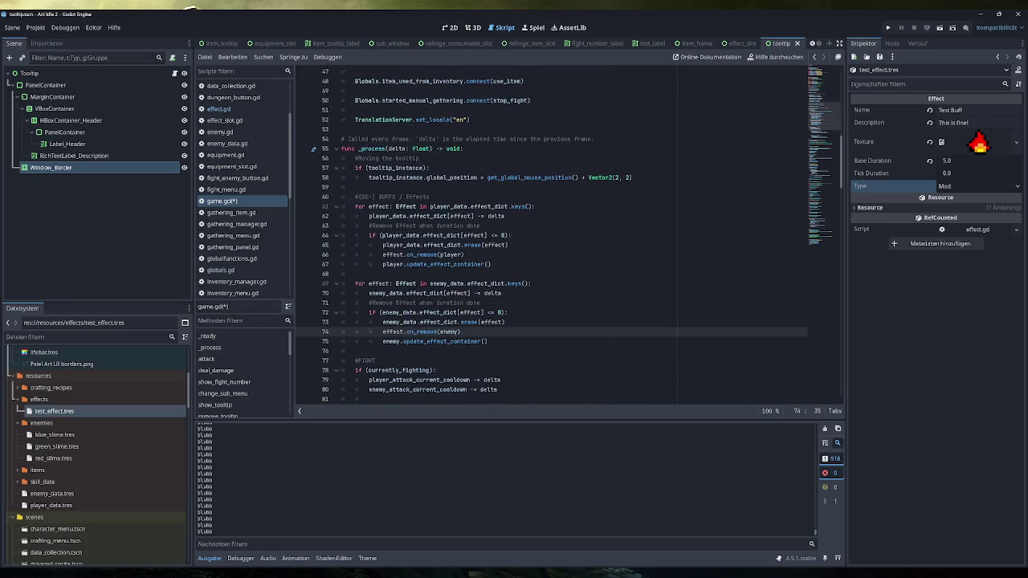
pyautogui.press('End')
pyautogui.hotkey('ctrl', 's')
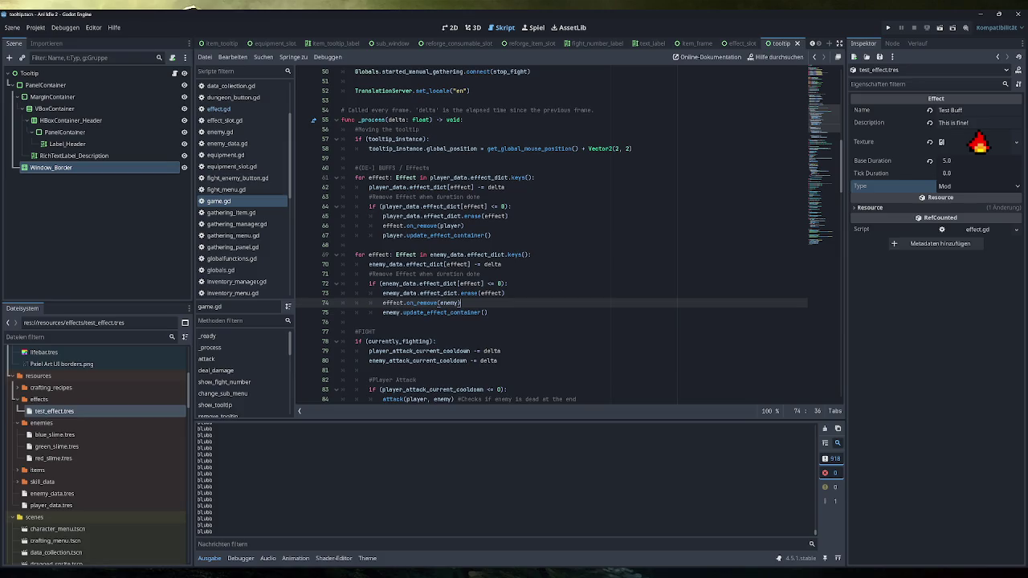
pyautogui.click(889, 28)
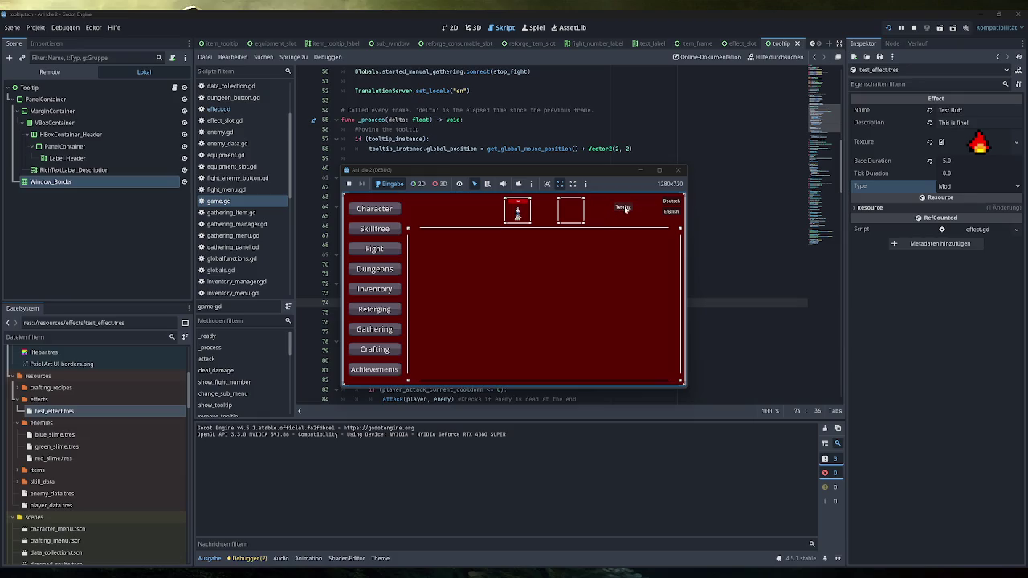
# Step: Apply the test effect in the running game, stop it, and view the added/removed output
pyautogui.click(625, 209)
pyautogui.click(679, 170)
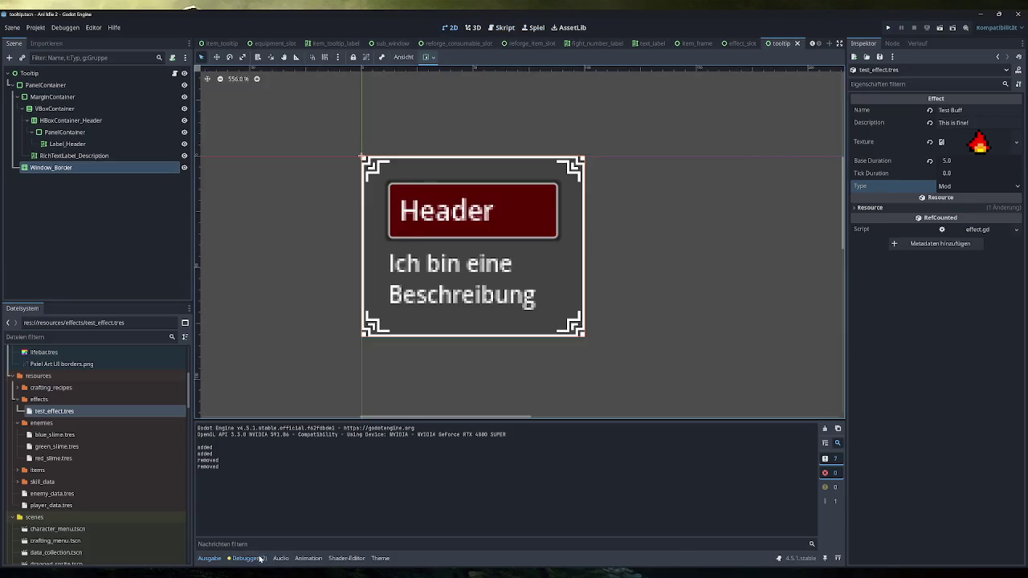
pyautogui.click(259, 558)
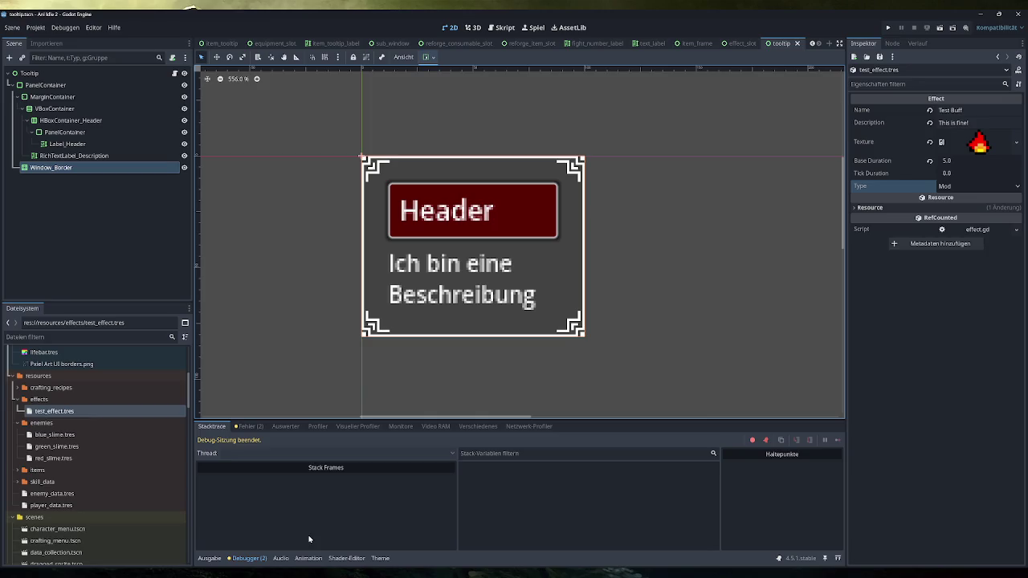
# Step: Jump from the Fehler warnings to the unused character parameter in effect.gd's on_add
pyautogui.click(248, 427)
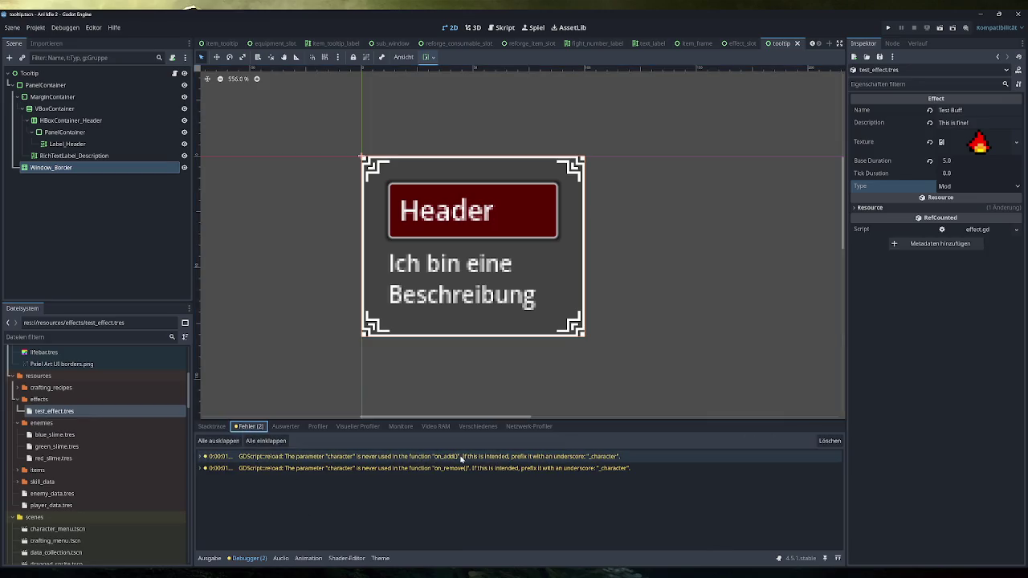
pyautogui.doubleClick(488, 457)
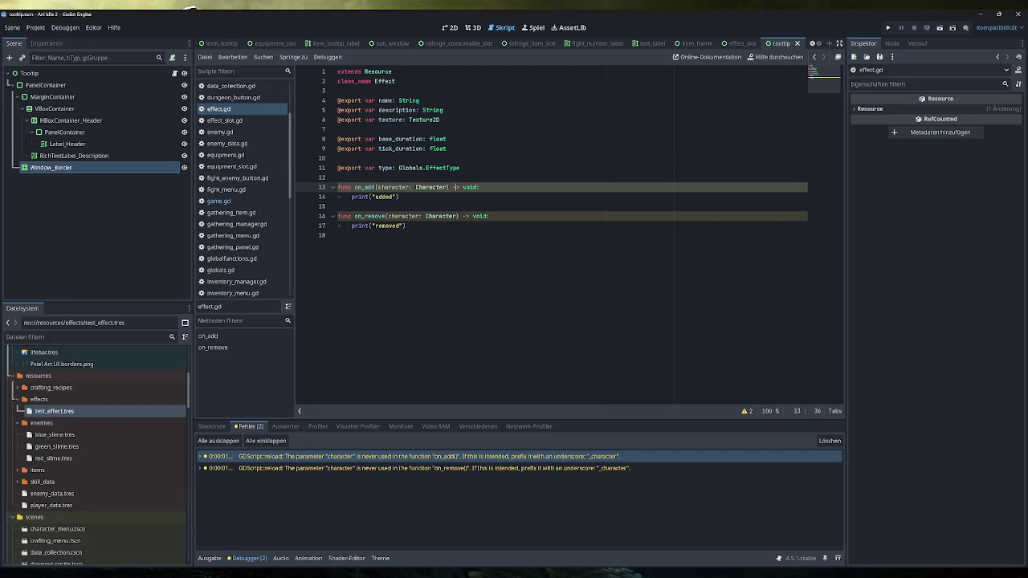
pyautogui.click(399, 197)
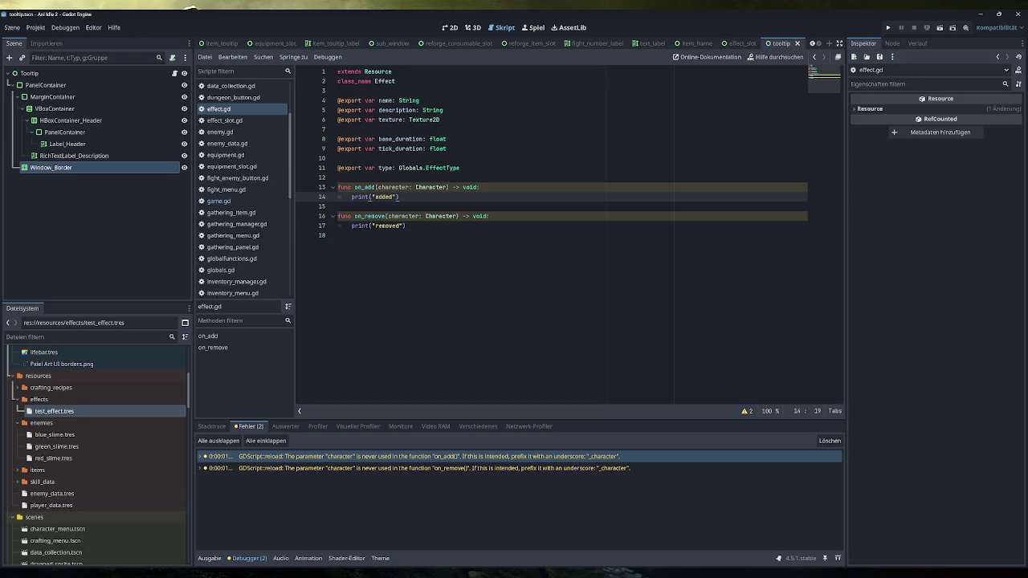
pyautogui.hotkey('alt', 'Tab')
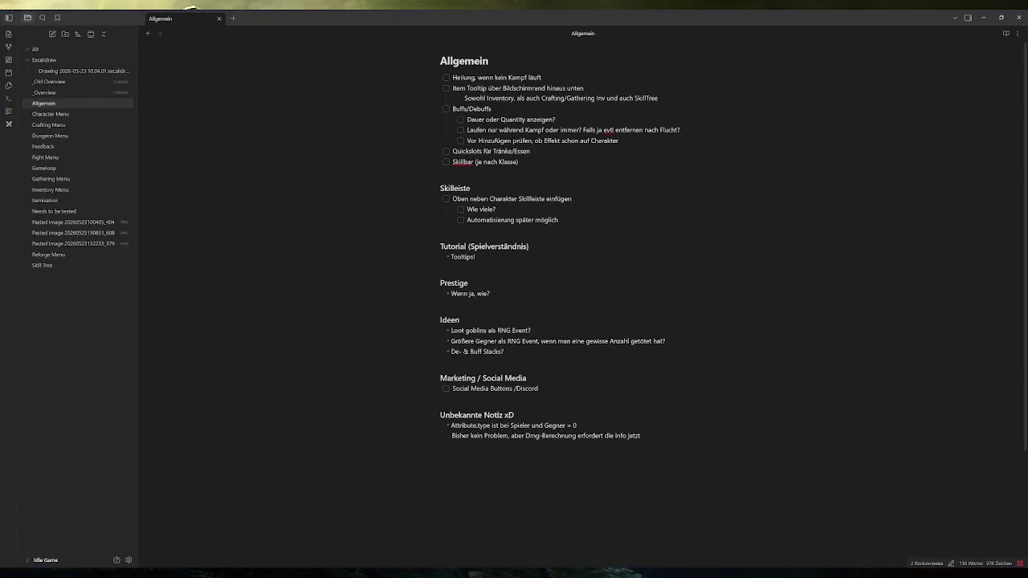
# Step: Look over the Excalidraw effect-design drawing, then open the Allgemein and Dungeon Menu notes
pyautogui.click(85, 71)
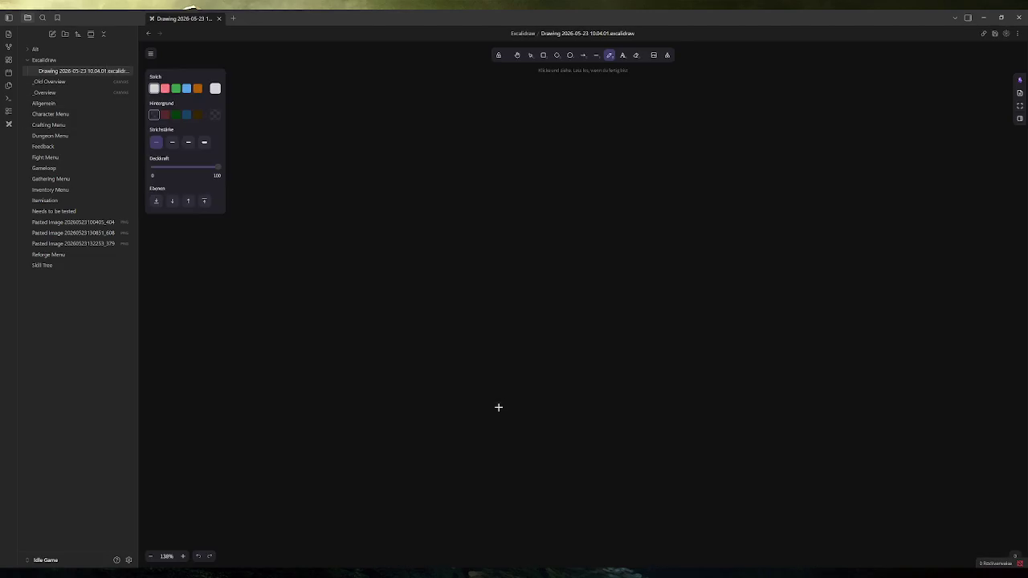
pyautogui.scroll(1, 568, 392)
pyautogui.scroll(-4, 572, 401)
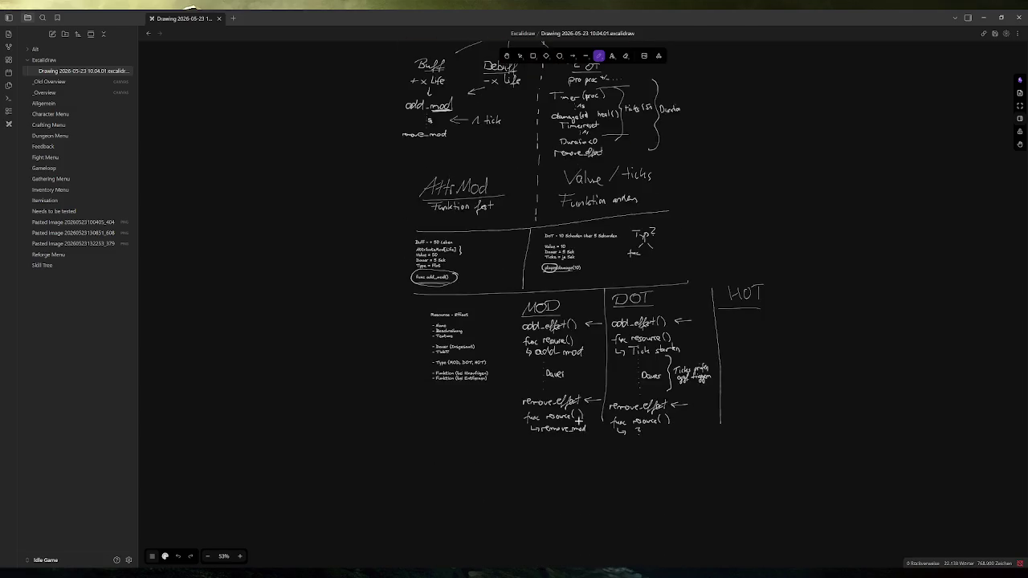
pyautogui.scroll(4, 578, 419)
pyautogui.scroll(-1, 578, 420)
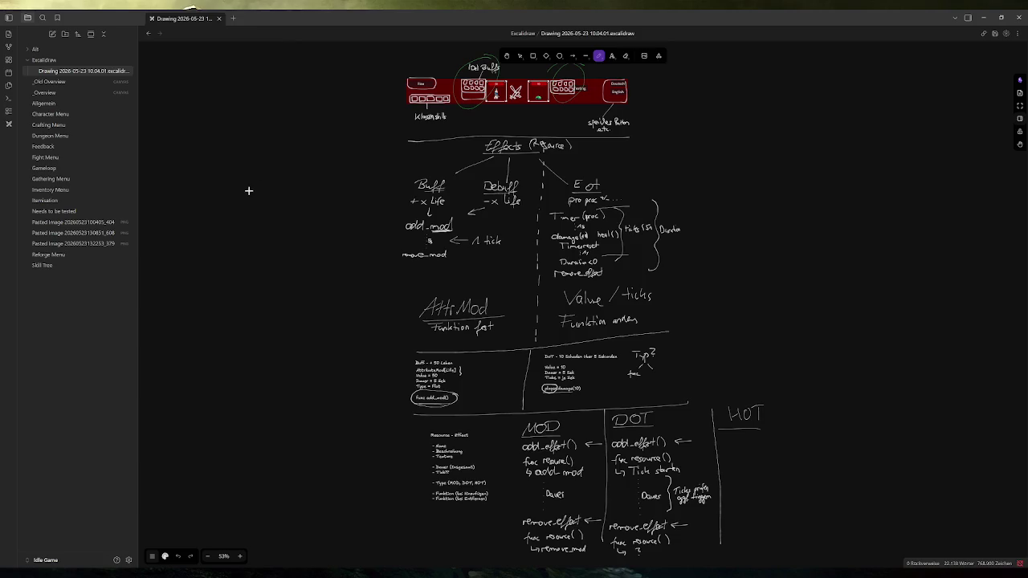
pyautogui.click(64, 104)
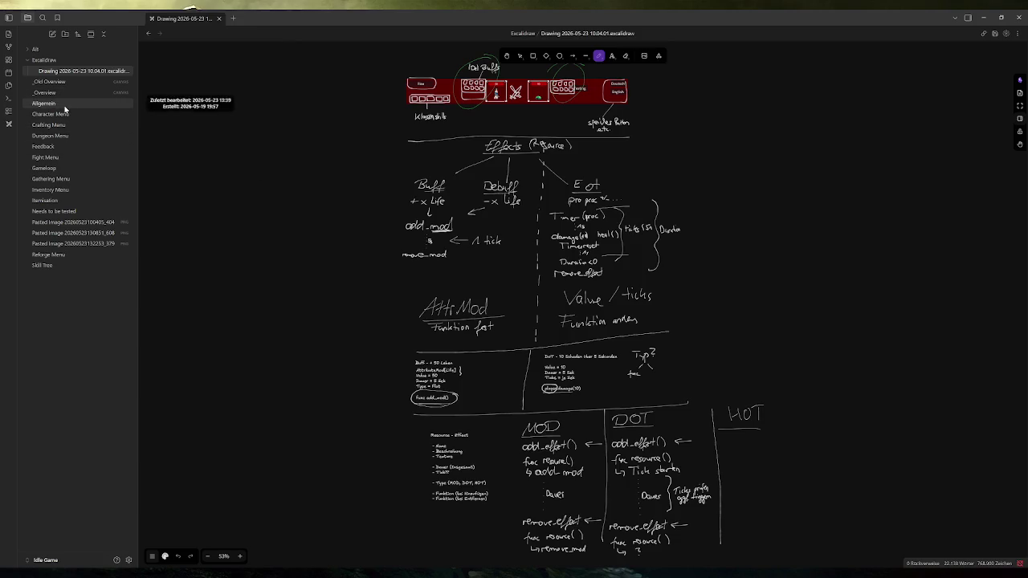
pyautogui.click(62, 135)
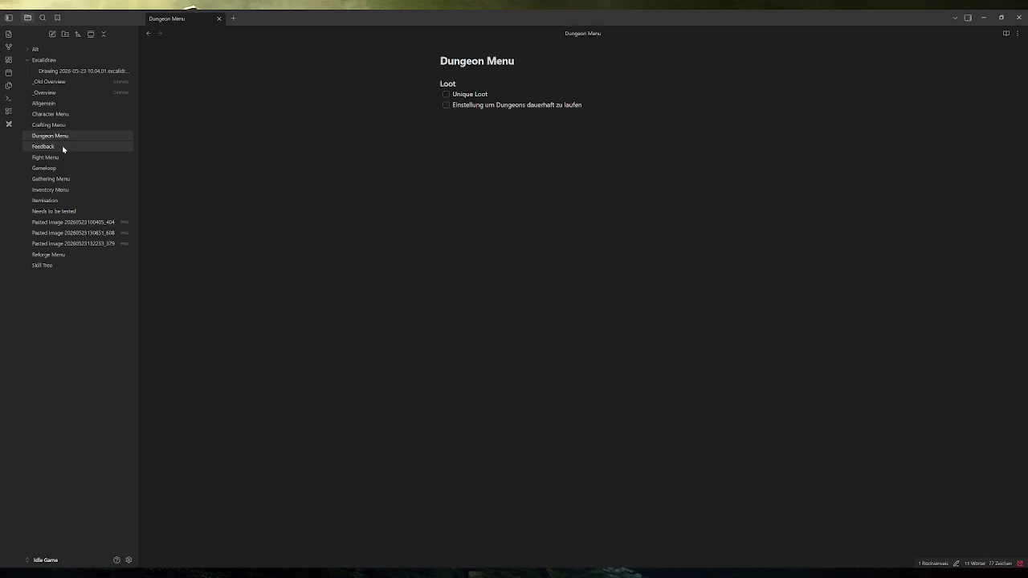
# Step: Browse the Feedback note, the Alt folder and the graph view before opening the _Overview canvas
pyautogui.click(64, 148)
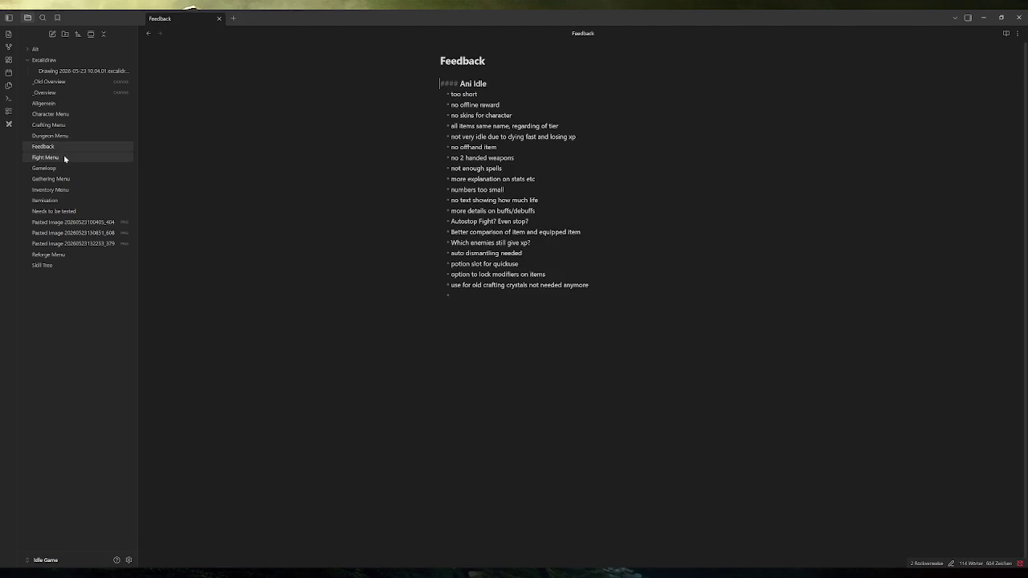
pyautogui.click(30, 51)
pyautogui.click(29, 50)
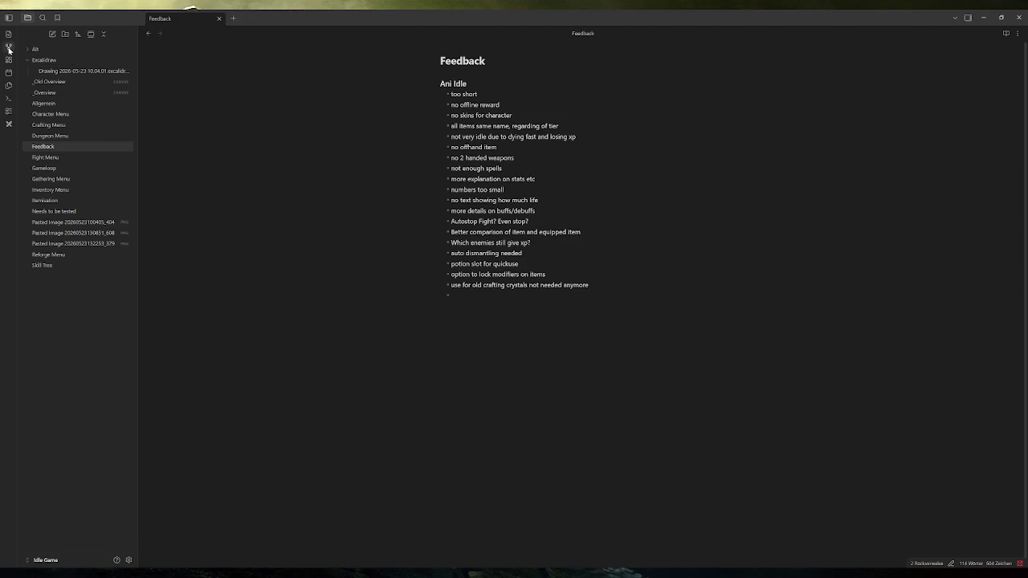
pyautogui.click(9, 46)
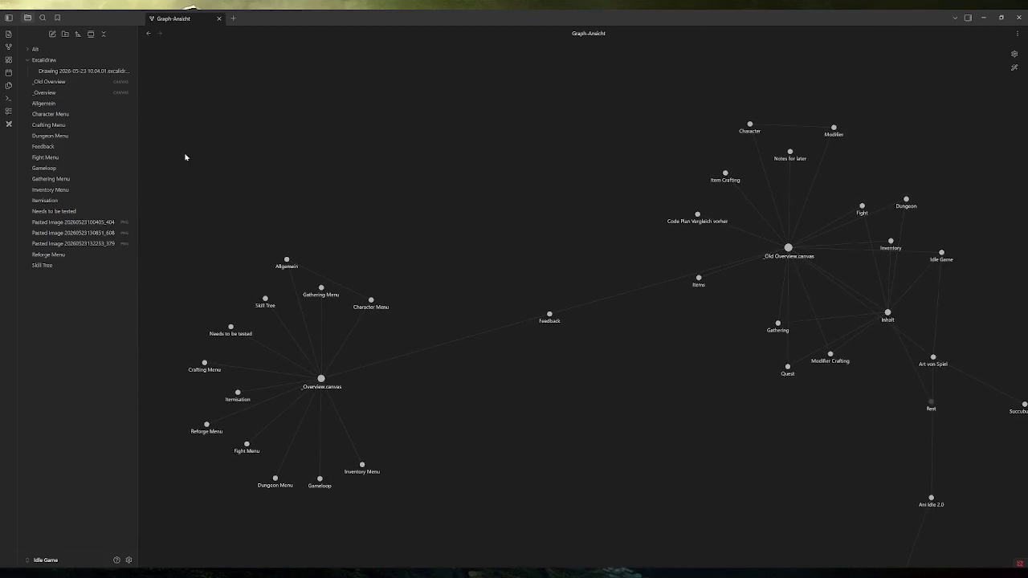
pyautogui.click(62, 93)
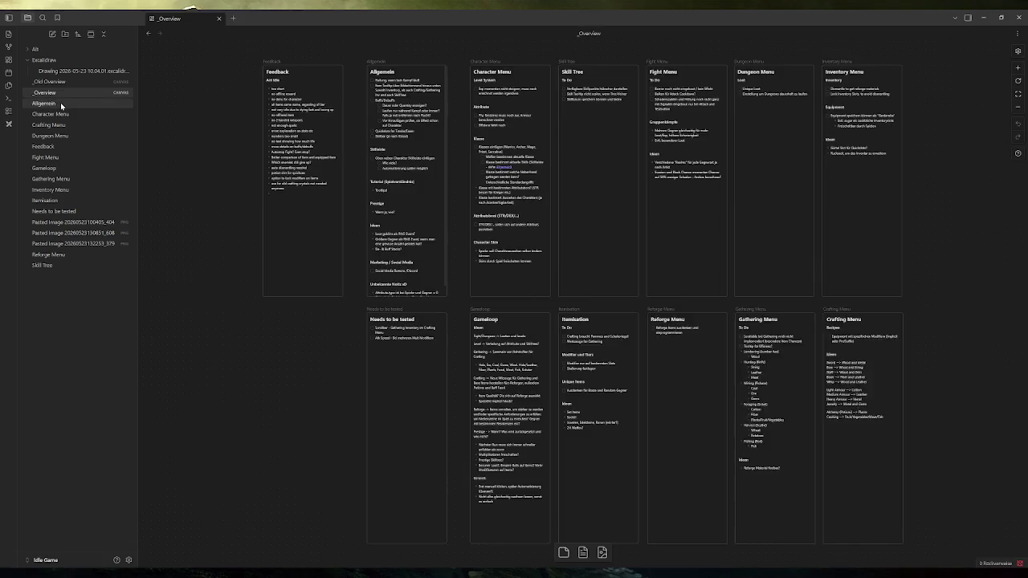
# Step: Browse the Allgemein and Character Menu notes, following the link back to Allgemein
pyautogui.click(60, 103)
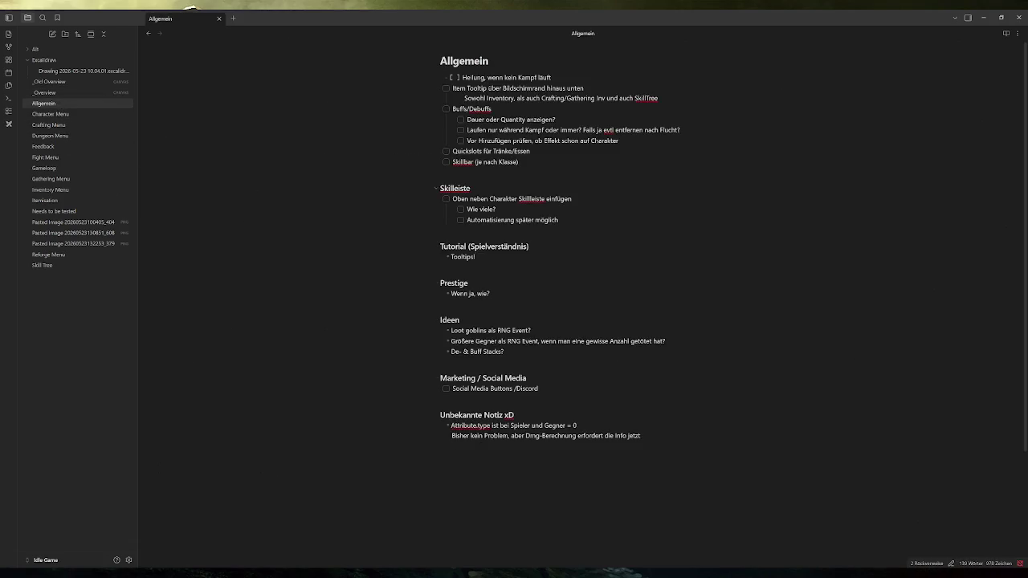
pyautogui.click(50, 114)
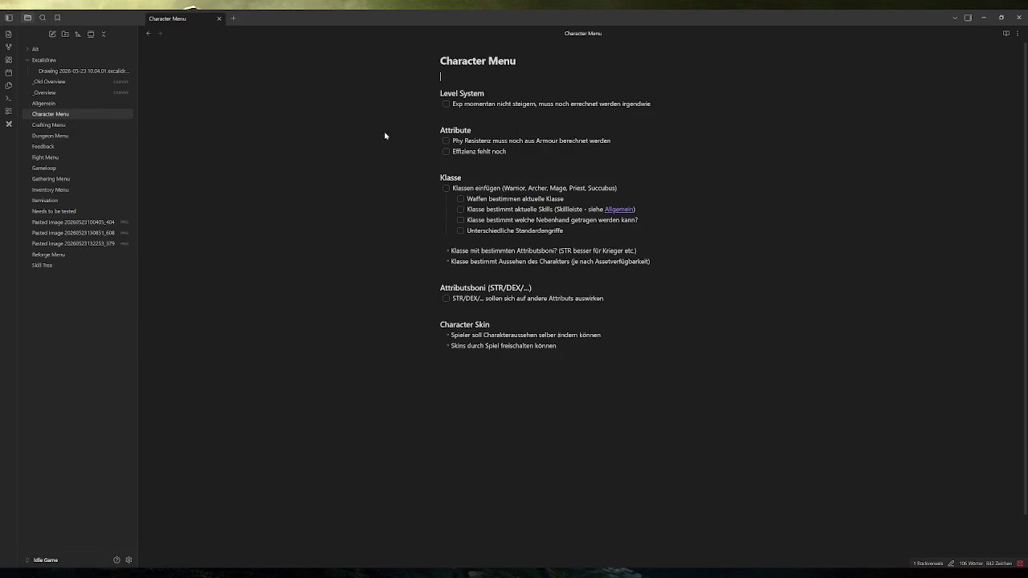
pyautogui.click(618, 210)
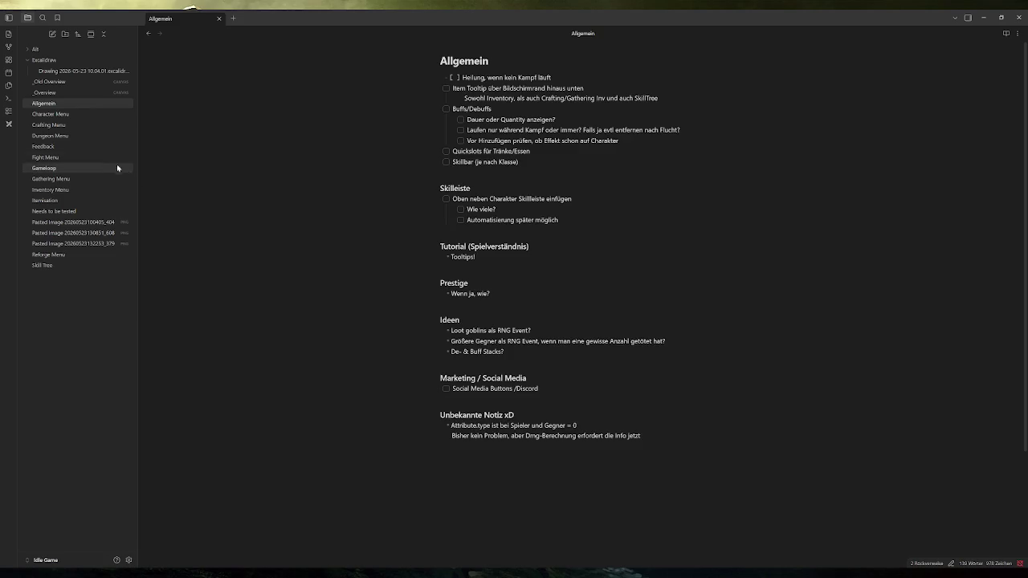
pyautogui.click(50, 114)
pyautogui.click(620, 210)
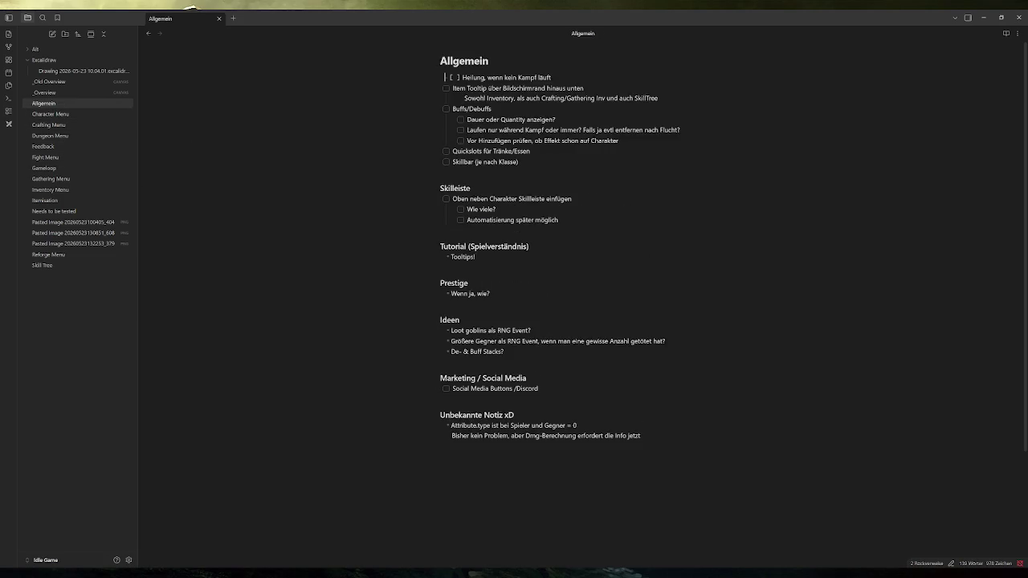
# Step: Look over the _Overview canvas, then reopen the Excalidraw effect-design drawing
pyautogui.click(68, 93)
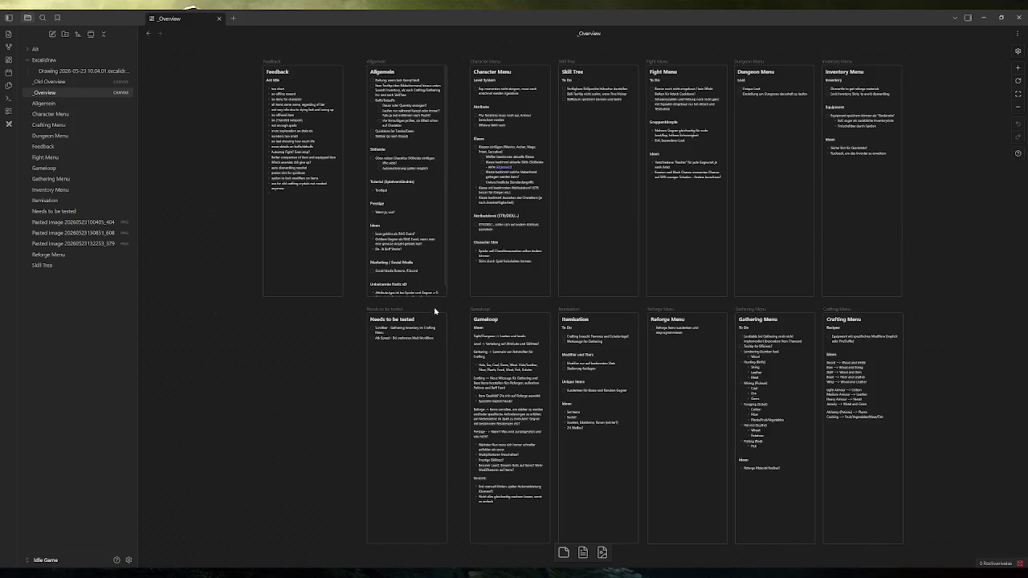
pyautogui.scroll(-2, 643, 262)
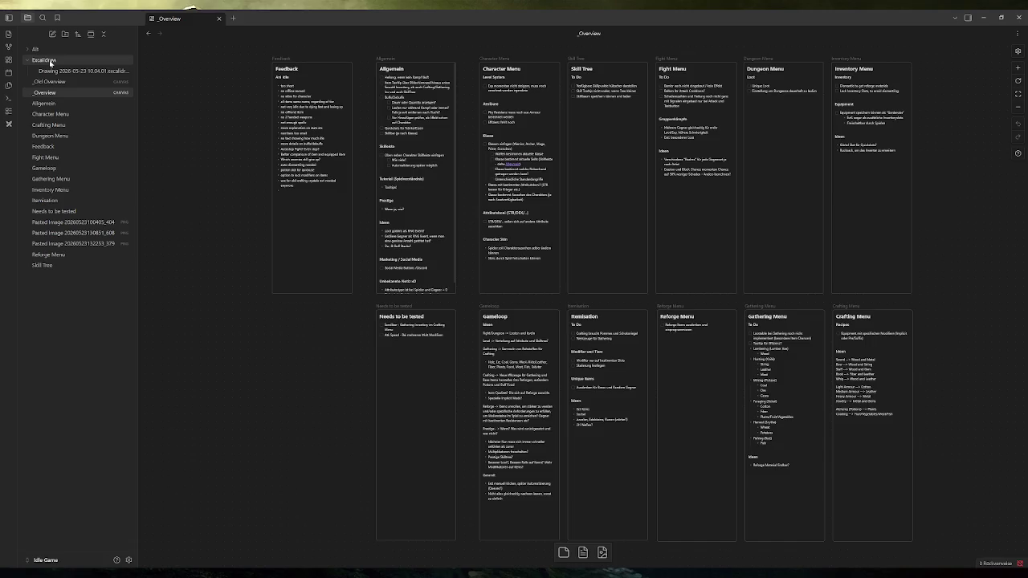
pyautogui.moveTo(50, 63)
pyautogui.click(57, 61)
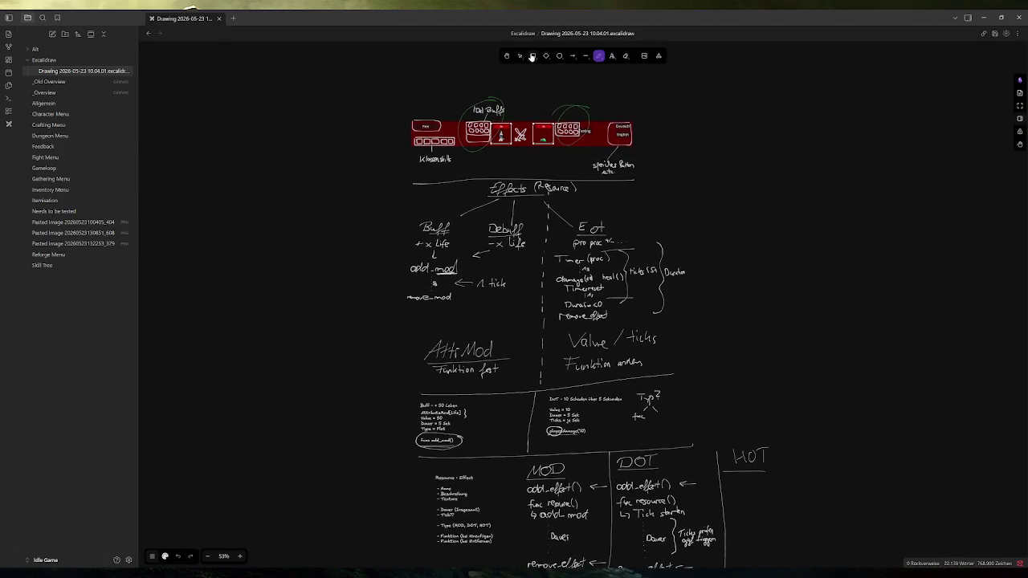
# Step: Draw a test rectangle left of the effects sketch and delete it again
pyautogui.click(532, 56)
pyautogui.moveTo(258, 178); pyautogui.dragTo(377, 287)
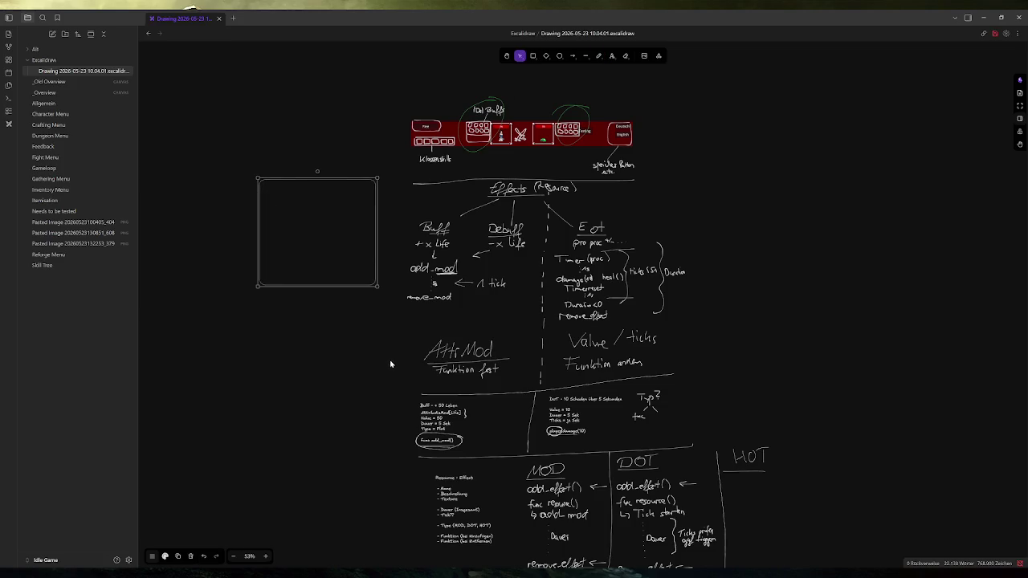
pyautogui.press('Delete')
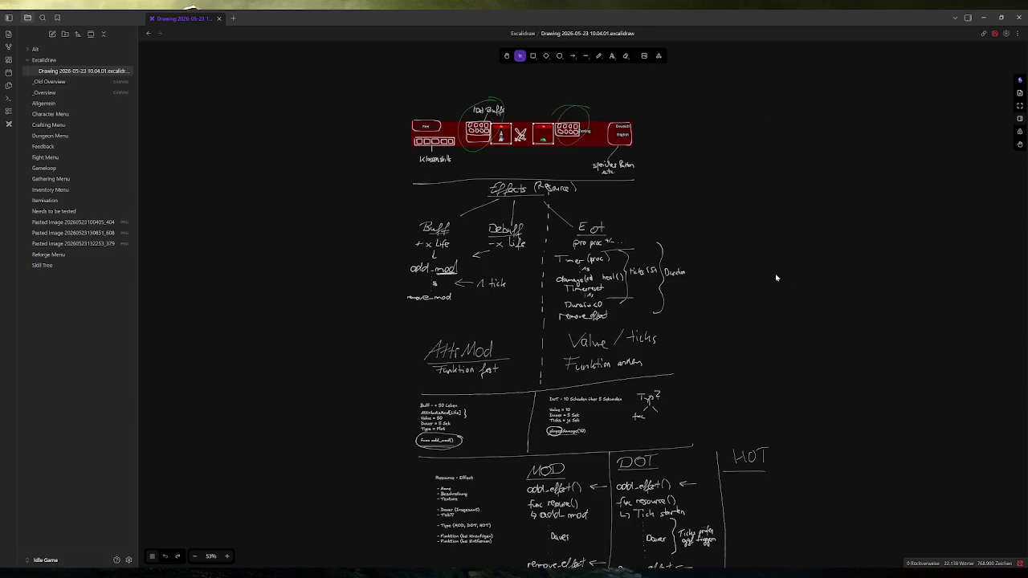
# Step: Zoom and pan the Excalidraw canvas to review the MOD, DOT and HOT columns
pyautogui.keyDown('ctrl'); pyautogui.scroll(6, 776, 277); pyautogui.keyUp('ctrl')
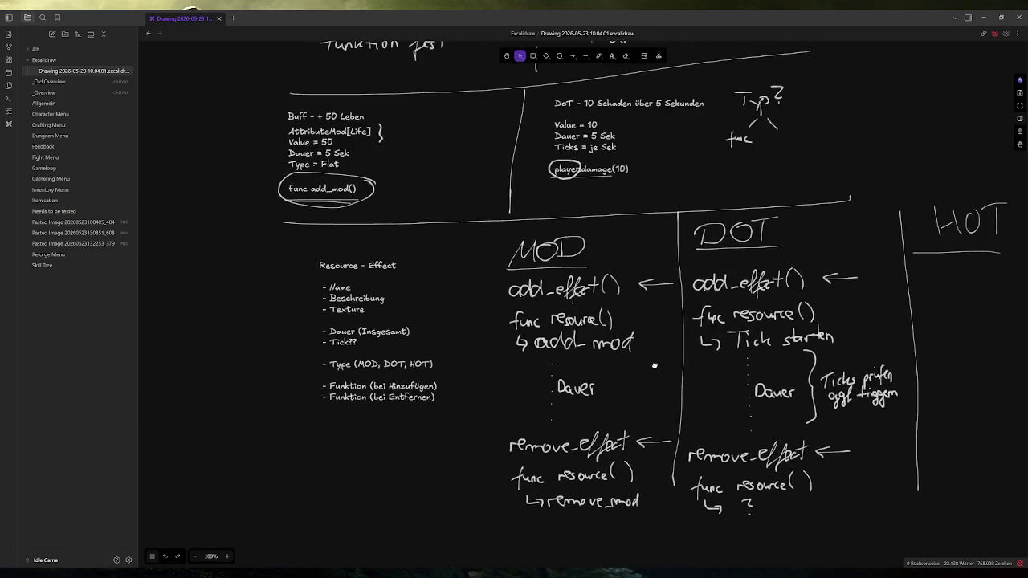
pyautogui.hscroll(3, 655, 367)
pyautogui.scroll(-1, 655, 366)
pyautogui.keyDown('ctrl'); pyautogui.scroll(1, 551, 298); pyautogui.keyUp('ctrl')
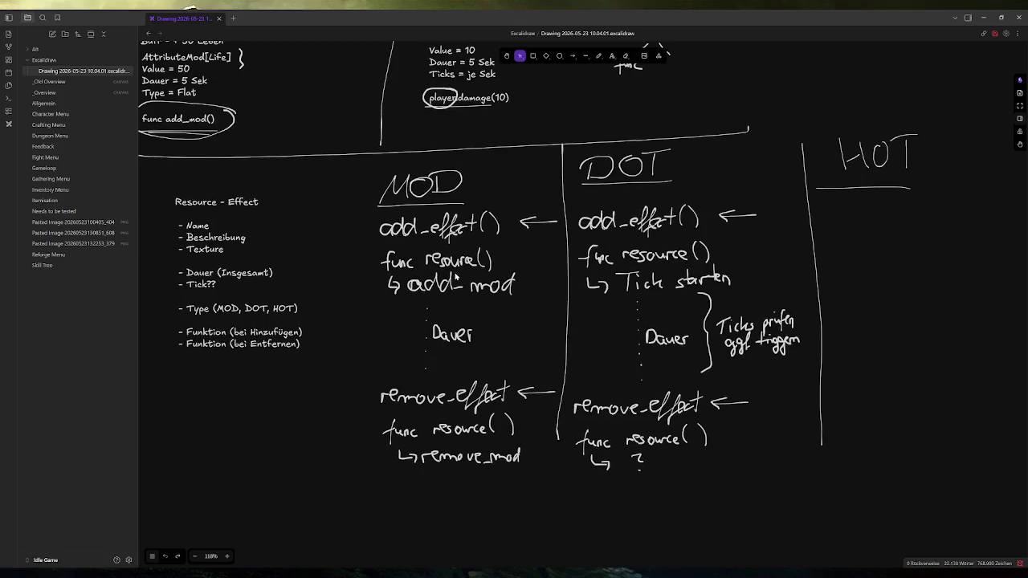
pyautogui.keyDown('ctrl'); pyautogui.scroll(-7, 455, 276); pyautogui.keyUp('ctrl')
pyautogui.scroll(8, 456, 276)
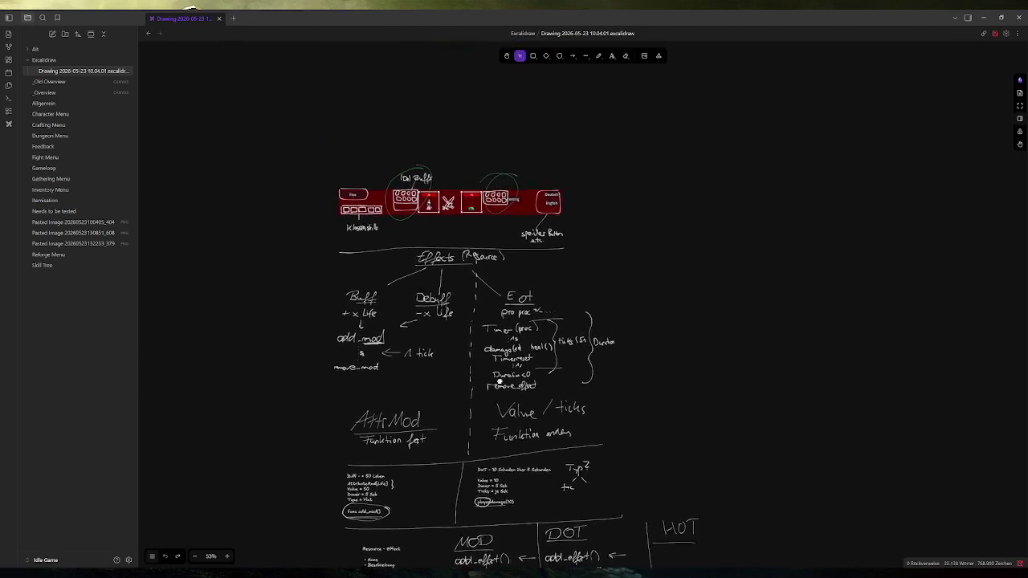
pyautogui.scroll(-3, 498, 382)
pyautogui.scroll(-3, 482, 308)
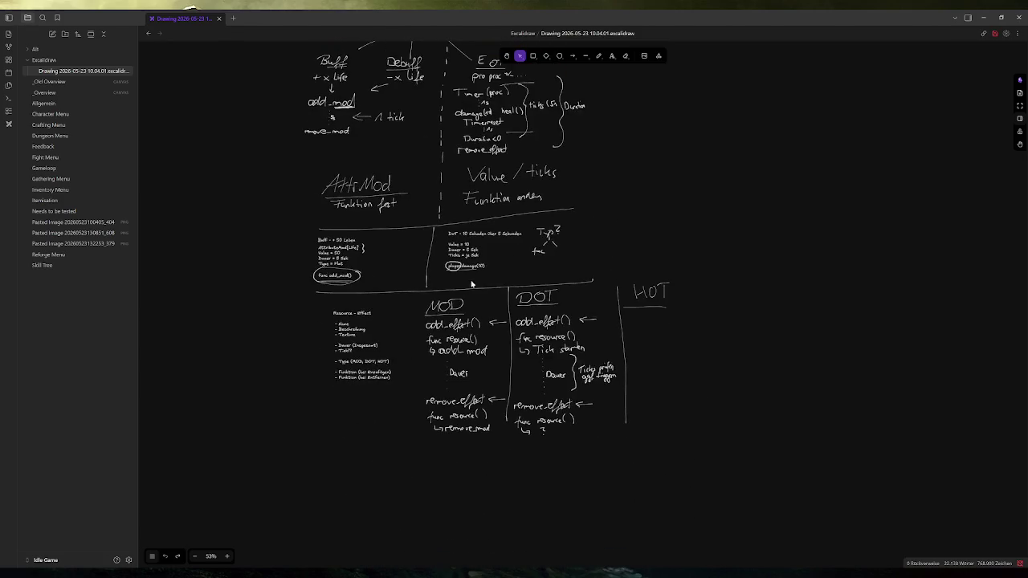
pyautogui.scroll(2, 408, 167)
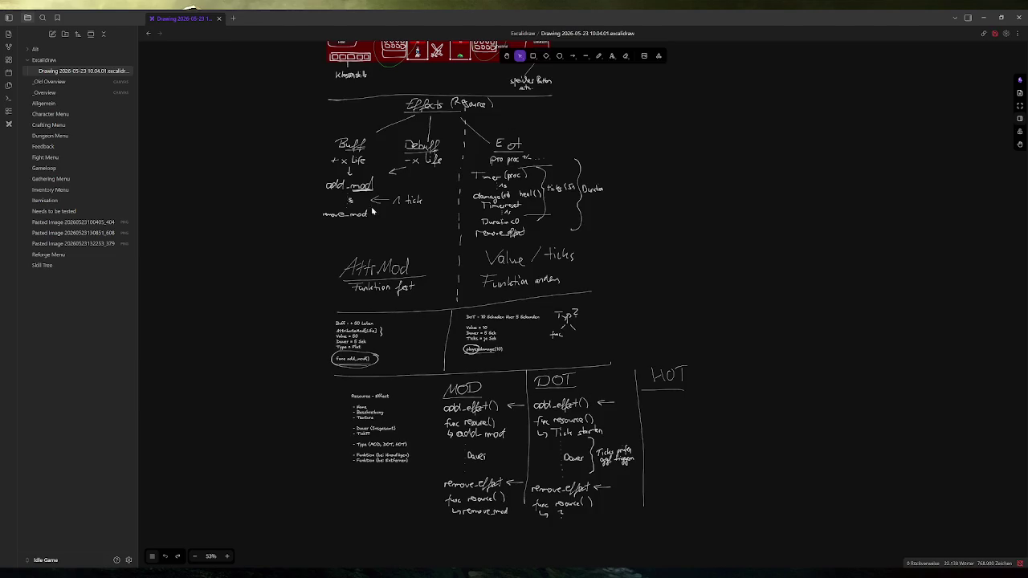
pyautogui.scroll(-4, 514, 466)
pyautogui.keyDown('ctrl'); pyautogui.scroll(3, 510, 338); pyautogui.keyUp('ctrl')
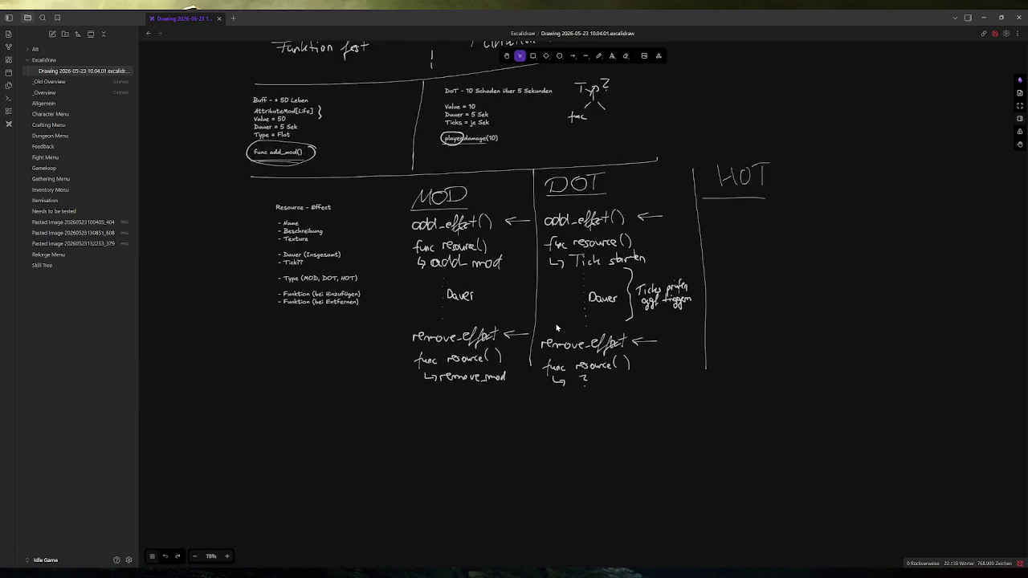
pyautogui.keyDown('ctrl'); pyautogui.scroll(3, 557, 301); pyautogui.keyUp('ctrl')
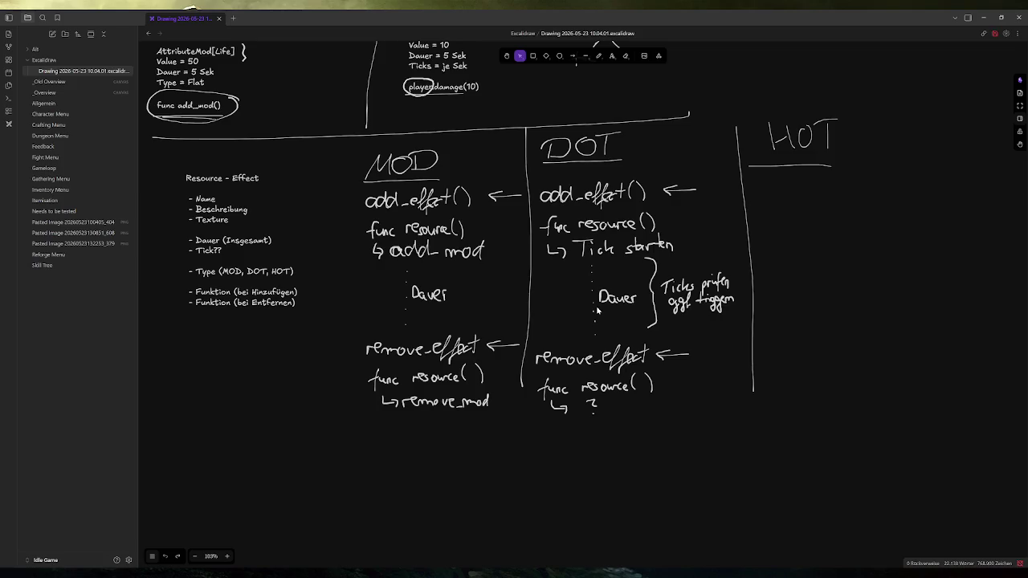
pyautogui.keyDown('ctrl'); pyautogui.scroll(2, 474, 281); pyautogui.keyUp('ctrl')
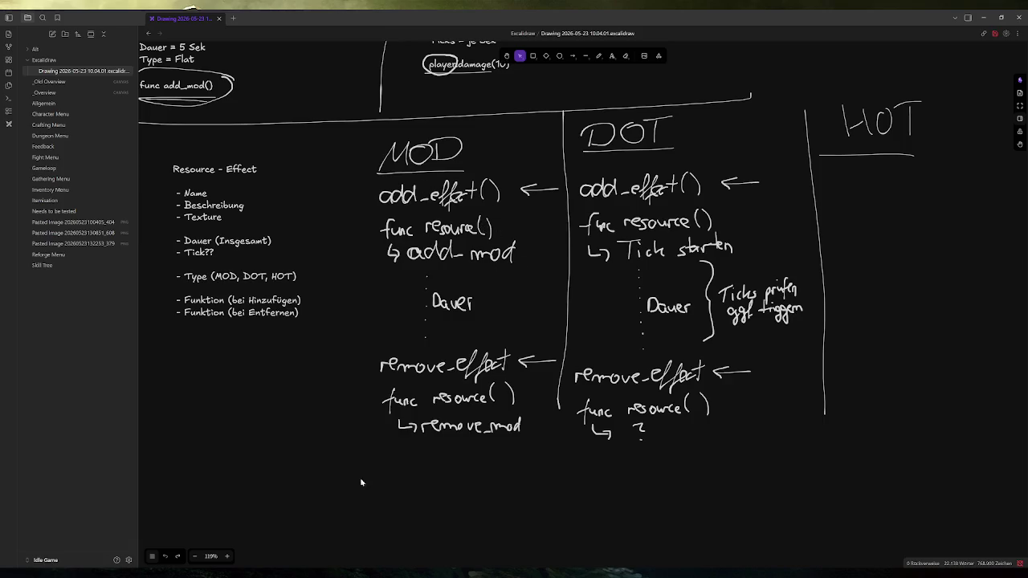
# Step: Bring Godot to the front and select test_effect.tres in FileSystem
pyautogui.moveTo(298, 573)
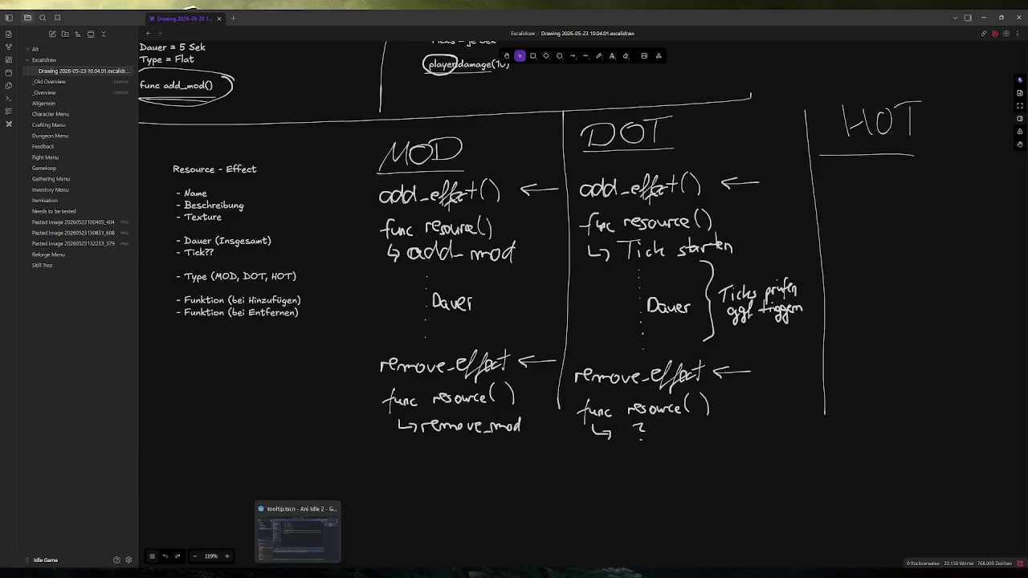
pyautogui.click(297, 532)
pyautogui.click(54, 410)
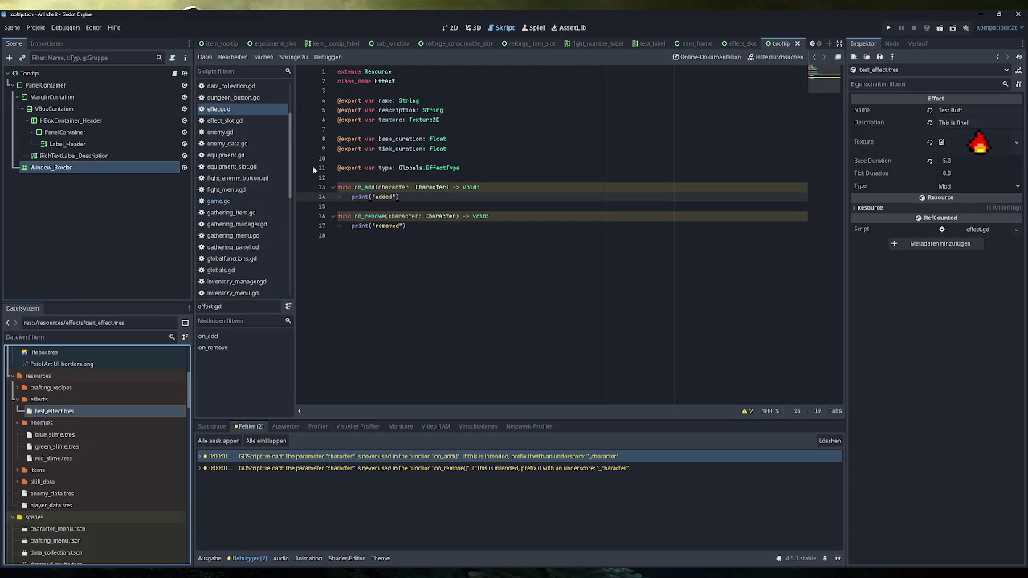
pyautogui.click(241, 109)
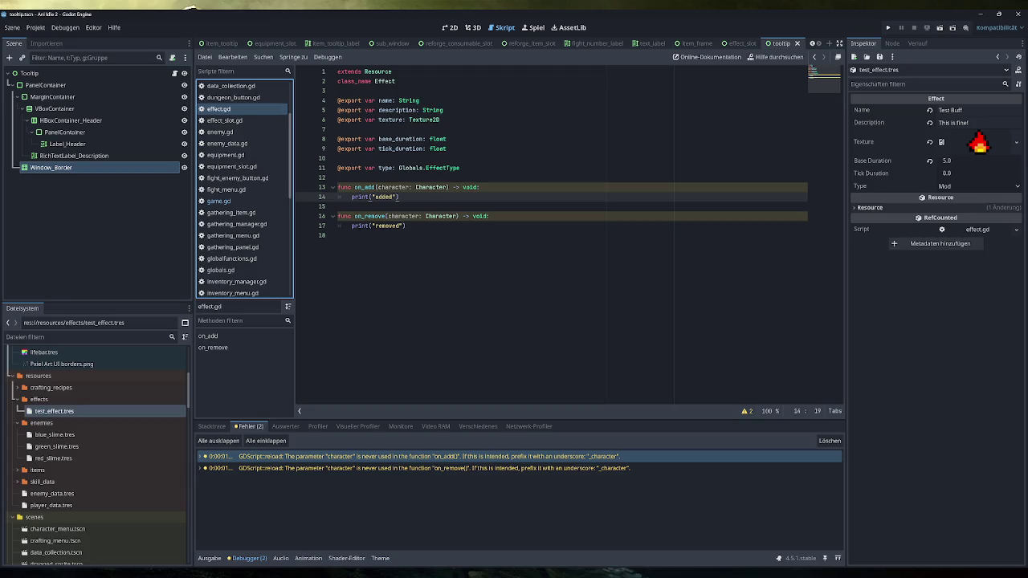
pyautogui.click(462, 168)
pyautogui.press('Return')
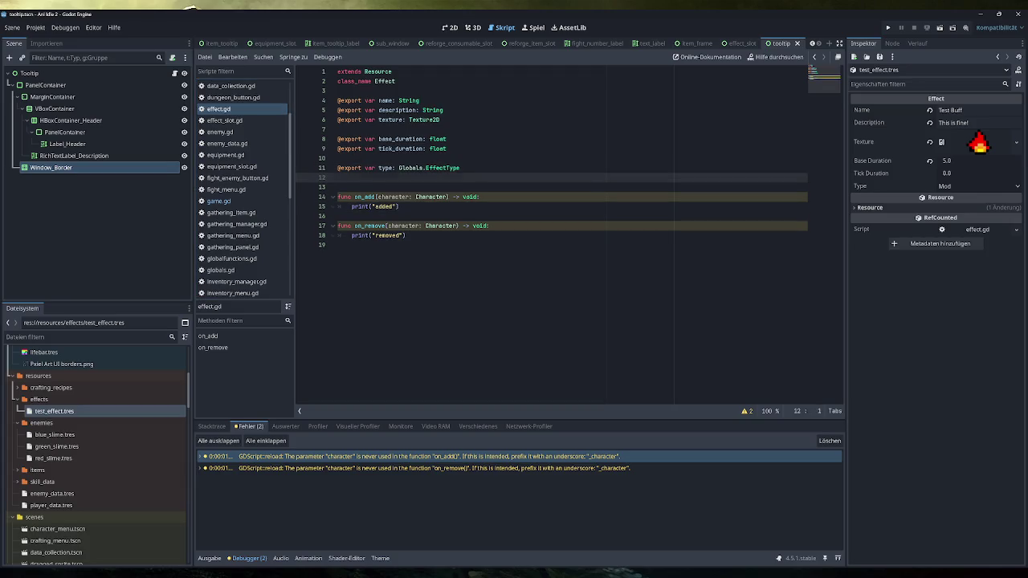
pyautogui.press('Return')
pyautogui.write('@export var')
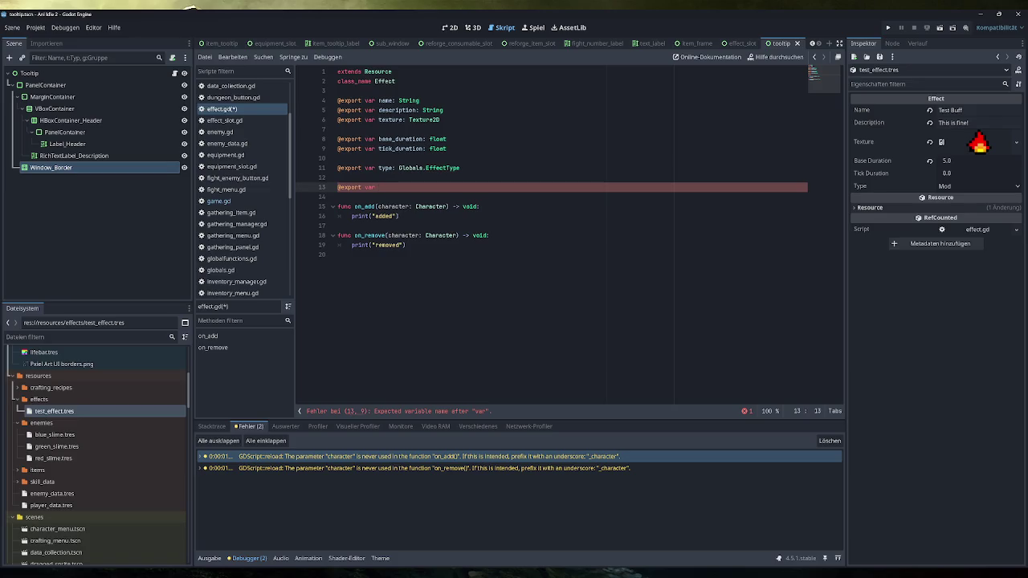
pyautogui.hotkey('alt', 'Tab')
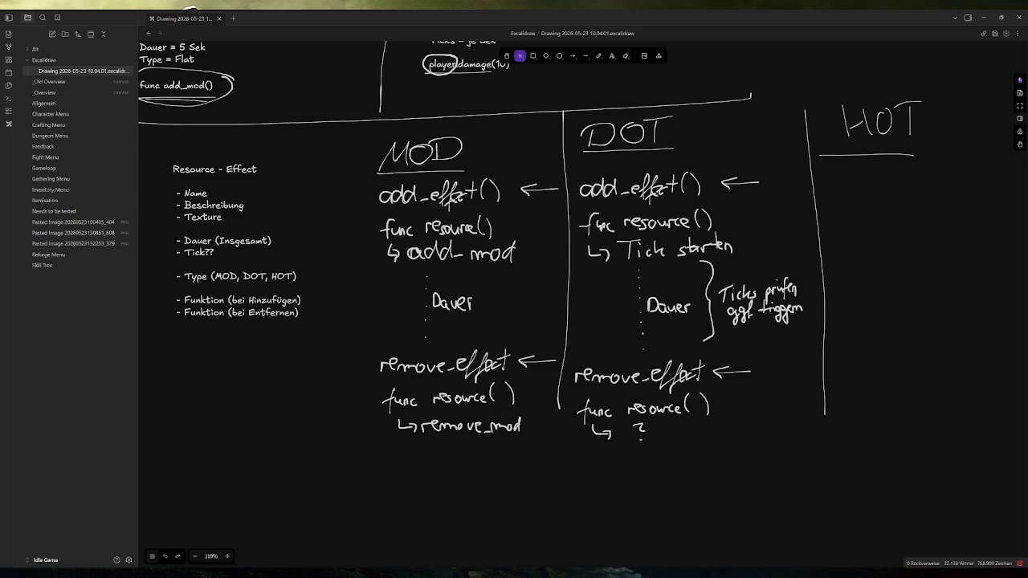
# Step: Drop a portrait image onto the drawing, move it beside Dauer, then delete it
pyautogui.moveTo(80, 189); pyautogui.dragTo(363, 281)
pyautogui.moveTo(407, 341)
pyautogui.mouseDown()
pyautogui.moveTo(505, 321)
pyautogui.moveTo(503, 384)
pyautogui.mouseUp()
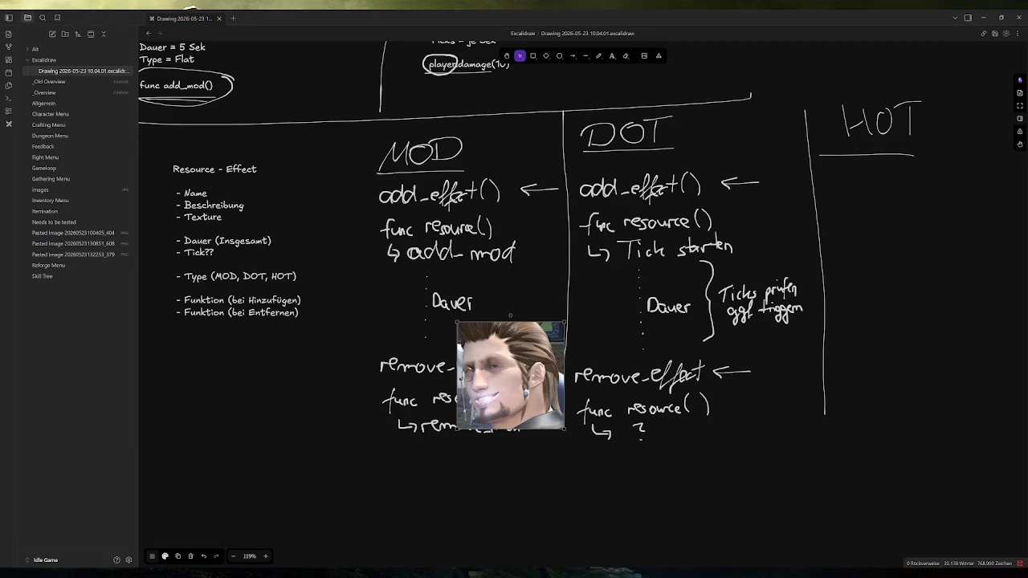
pyautogui.moveTo(511, 364)
pyautogui.mouseDown()
pyautogui.moveTo(299, 371)
pyautogui.moveTo(568, 249)
pyautogui.moveTo(341, 385)
pyautogui.moveTo(265, 383)
pyautogui.moveTo(523, 380)
pyautogui.moveTo(386, 386)
pyautogui.mouseUp()
pyautogui.press('Delete')
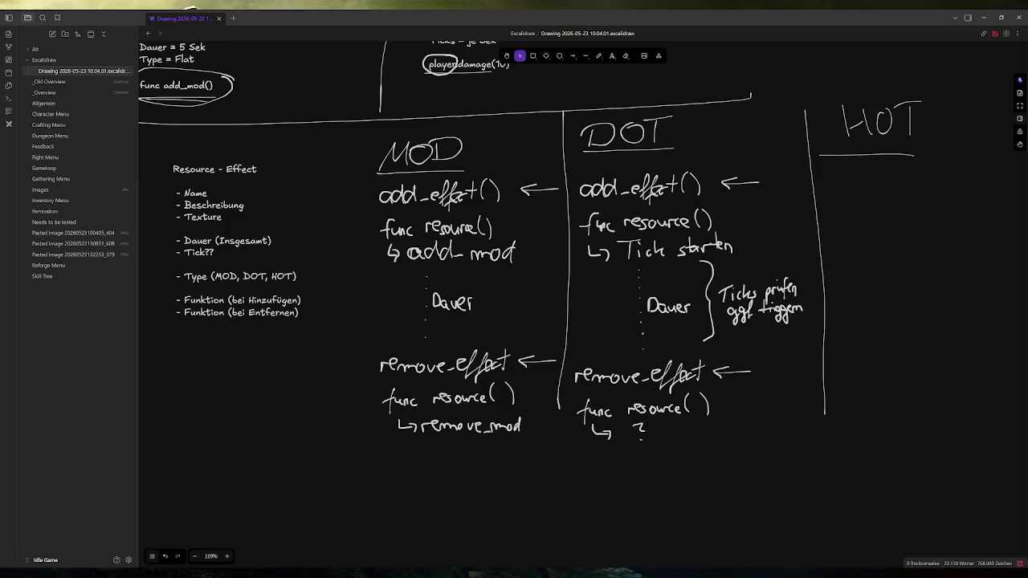
# Step: Drop a face image and a fireball image onto the drawing, deleting each
pyautogui.moveTo(4, 206)
pyautogui.mouseDown()
pyautogui.moveTo(256, 206)
pyautogui.moveTo(263, 361)
pyautogui.moveTo(349, 399)
pyautogui.moveTo(512, 566)
pyautogui.mouseUp()
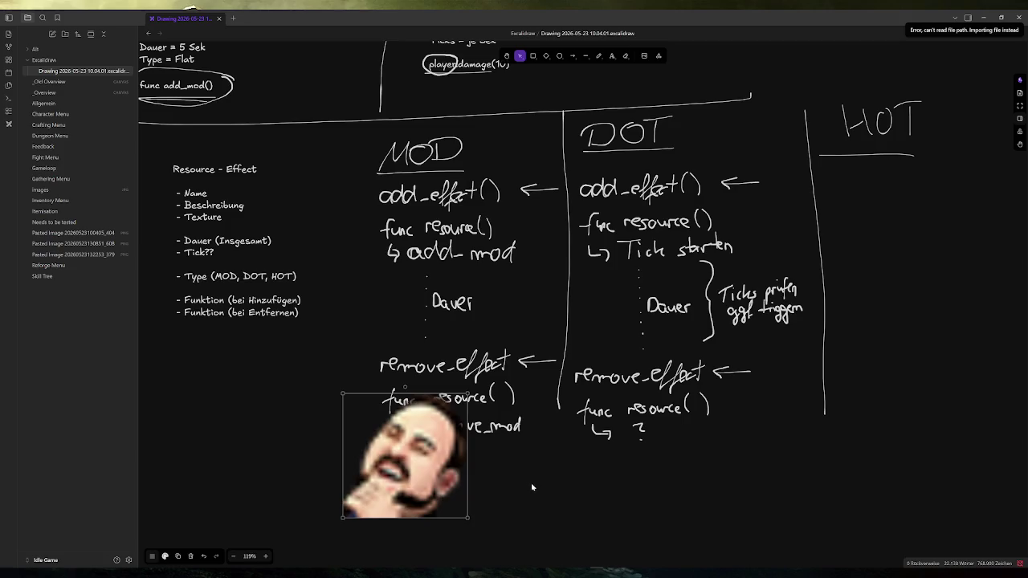
pyautogui.press('Delete')
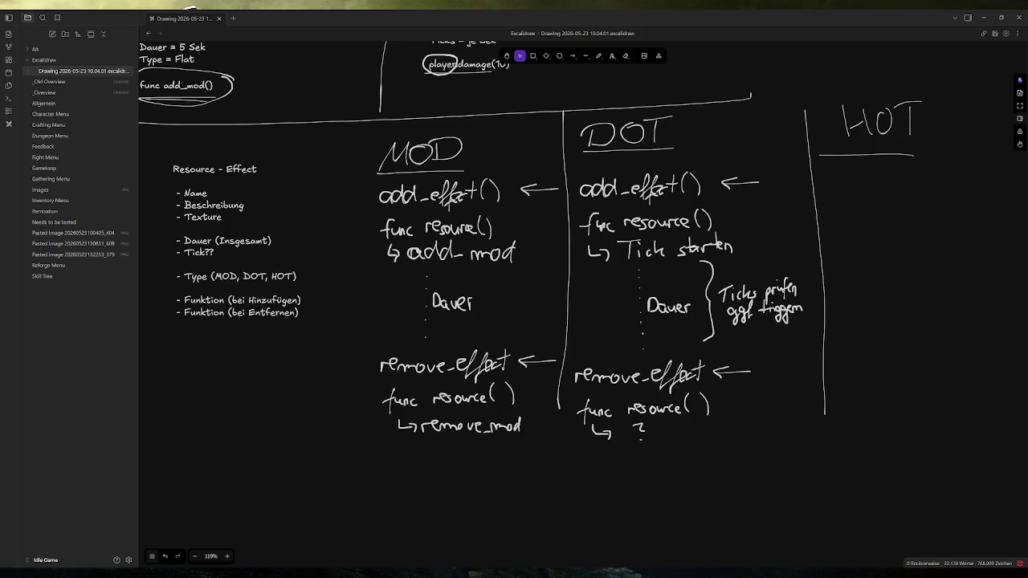
pyautogui.moveTo(72, 244)
pyautogui.mouseDown()
pyautogui.moveTo(248, 235)
pyautogui.moveTo(314, 399)
pyautogui.moveTo(428, 516)
pyautogui.mouseUp()
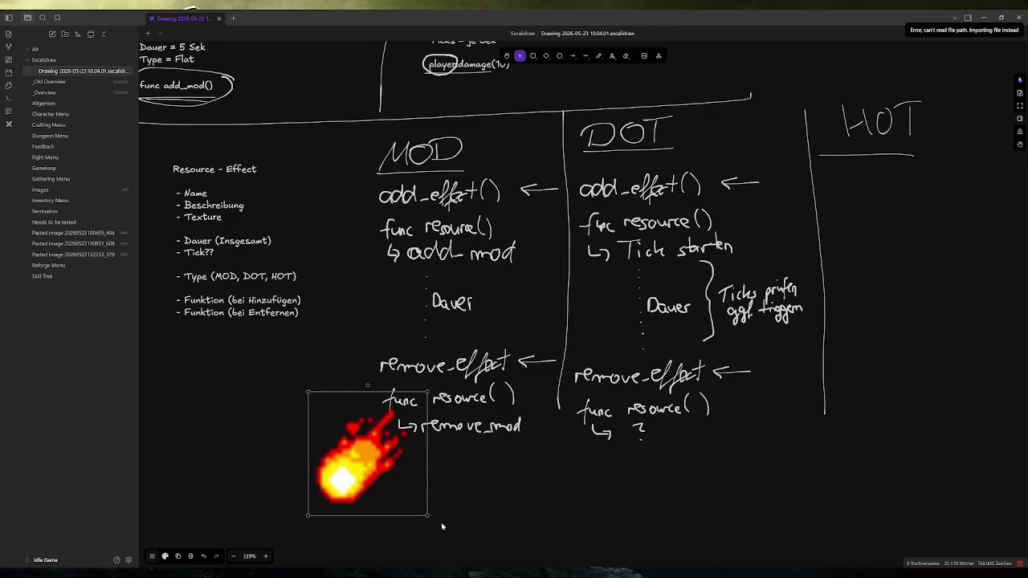
pyautogui.press('Delete')
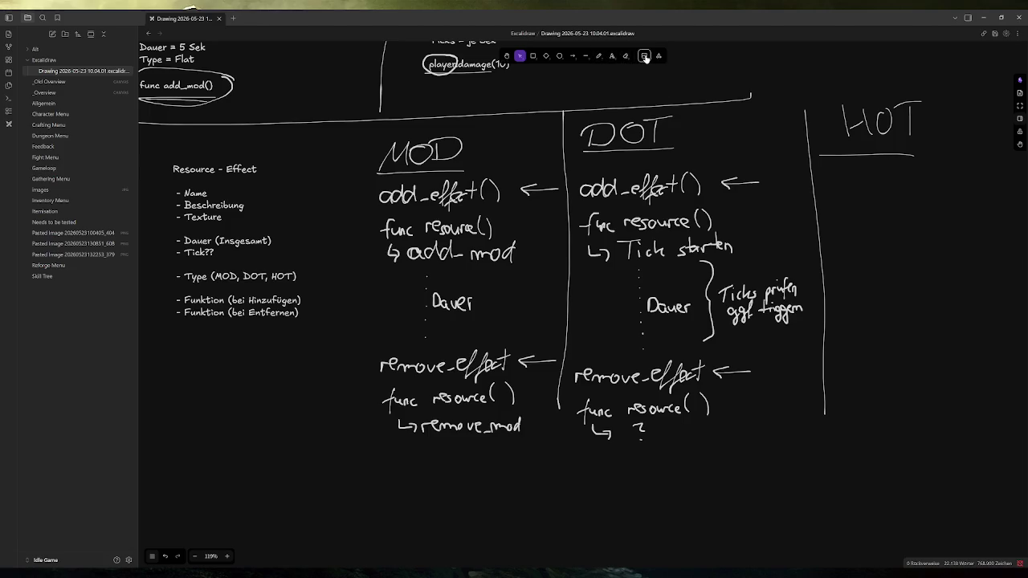
# Step: Try the Rectangle, Line and Freedraw tools, leaving freehand drawing active
pyautogui.click(646, 58)
pyautogui.click(769, 157)
pyautogui.click(599, 56)
pyautogui.click(164, 556)
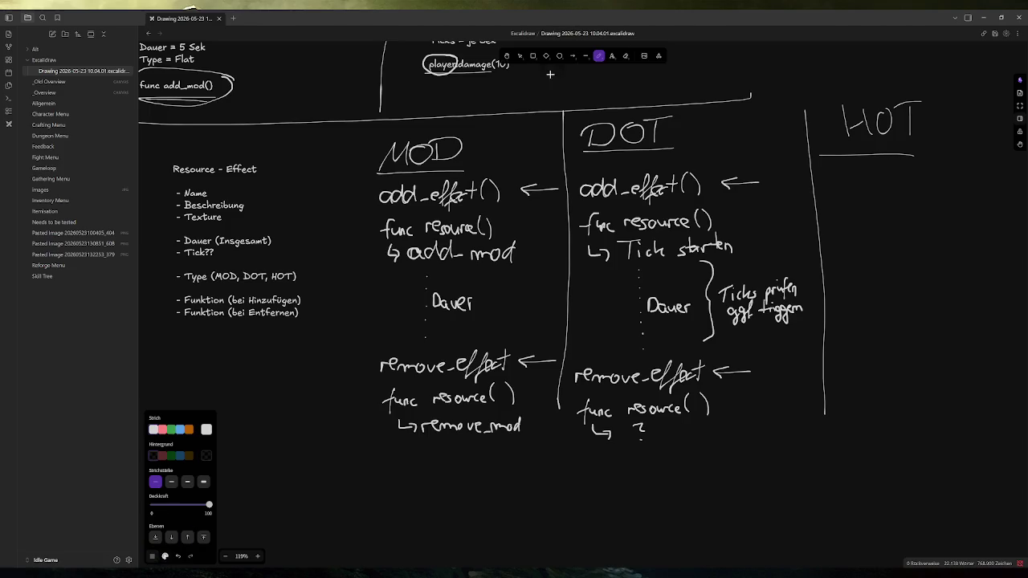
pyautogui.click(533, 56)
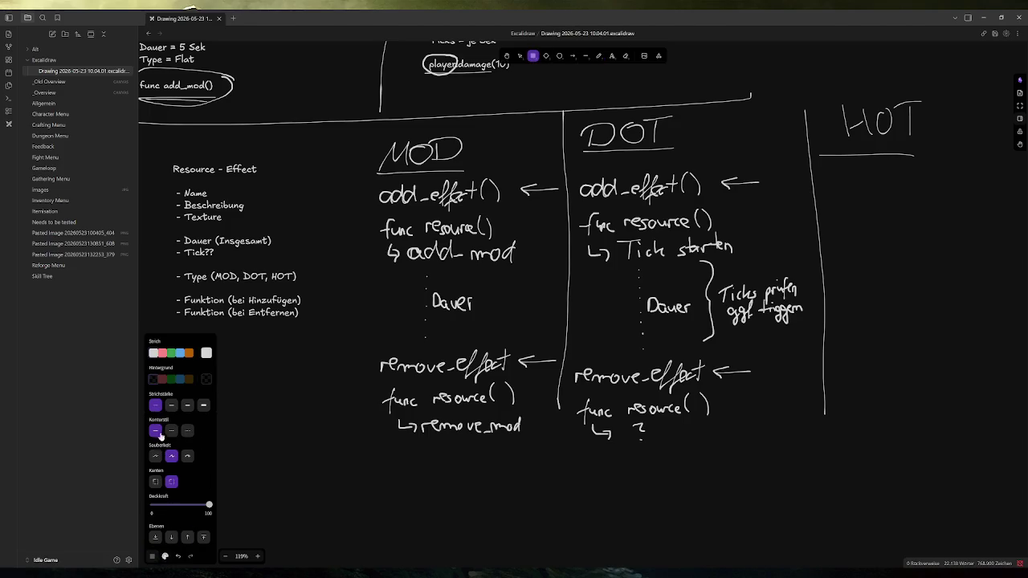
pyautogui.click(586, 56)
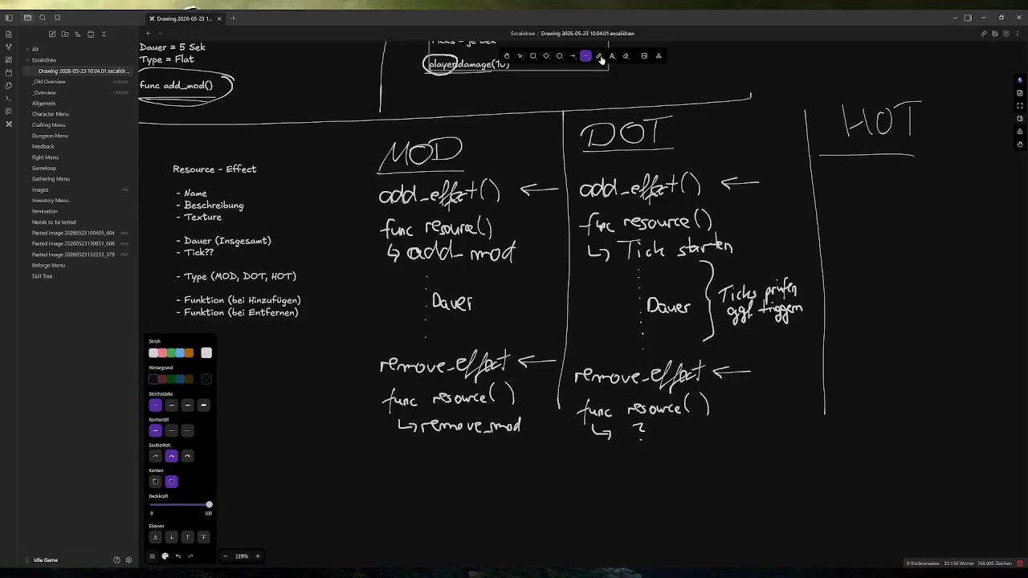
pyautogui.click(600, 60)
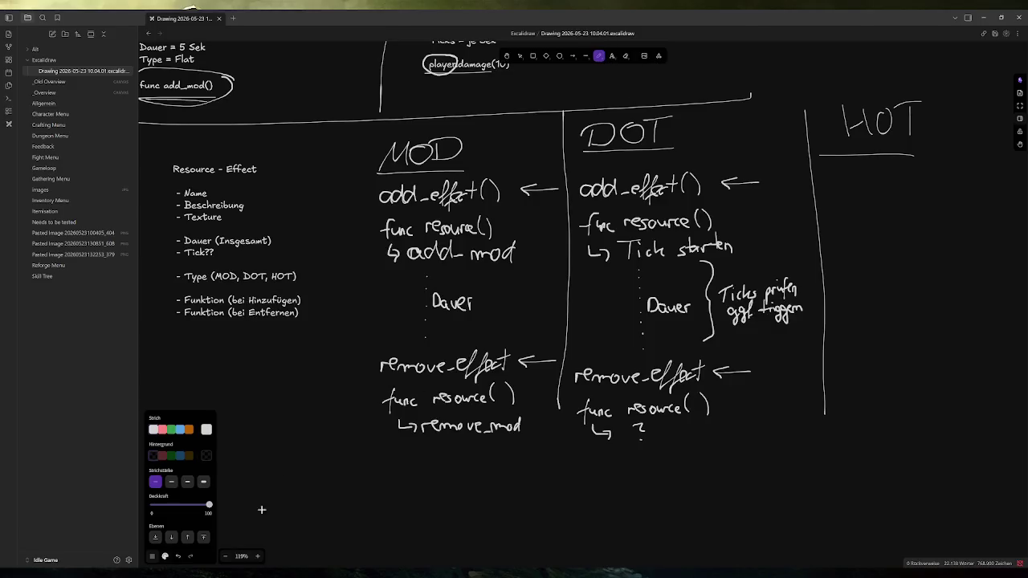
pyautogui.click(165, 556)
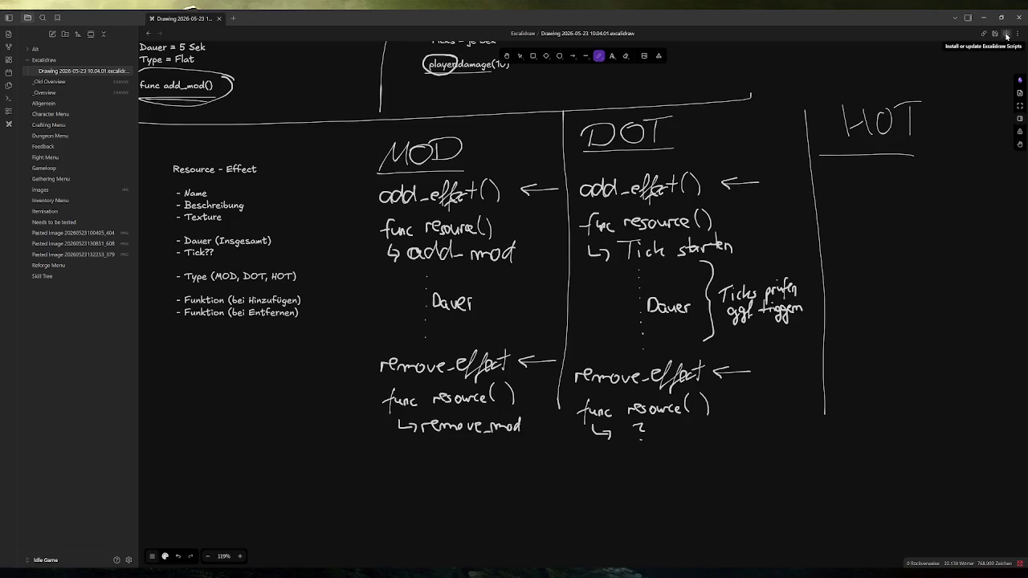
# Step: Check the drawing's file options menu without choosing anything, then switch back to Godot
pyautogui.click(1019, 34)
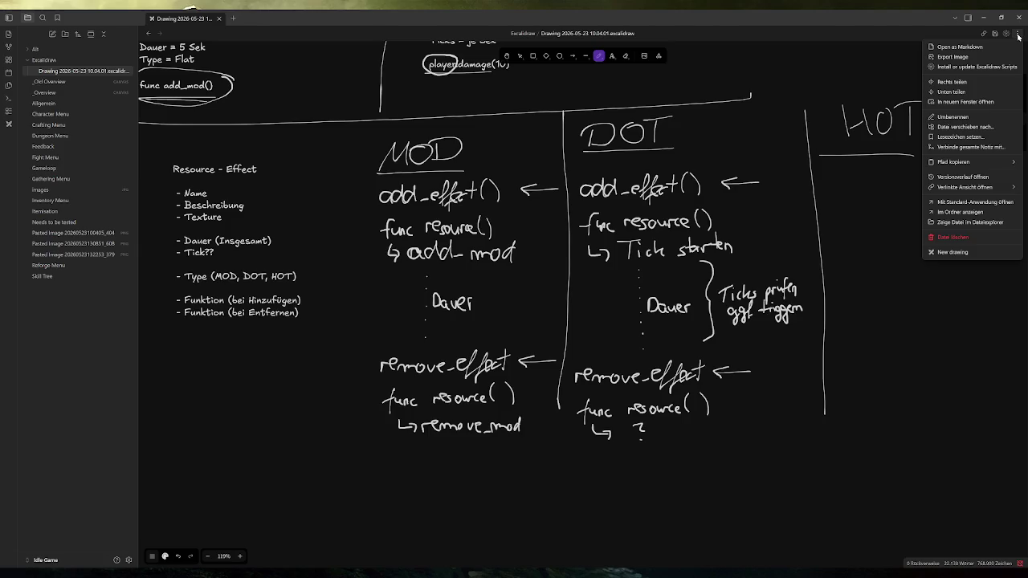
pyautogui.click(1018, 36)
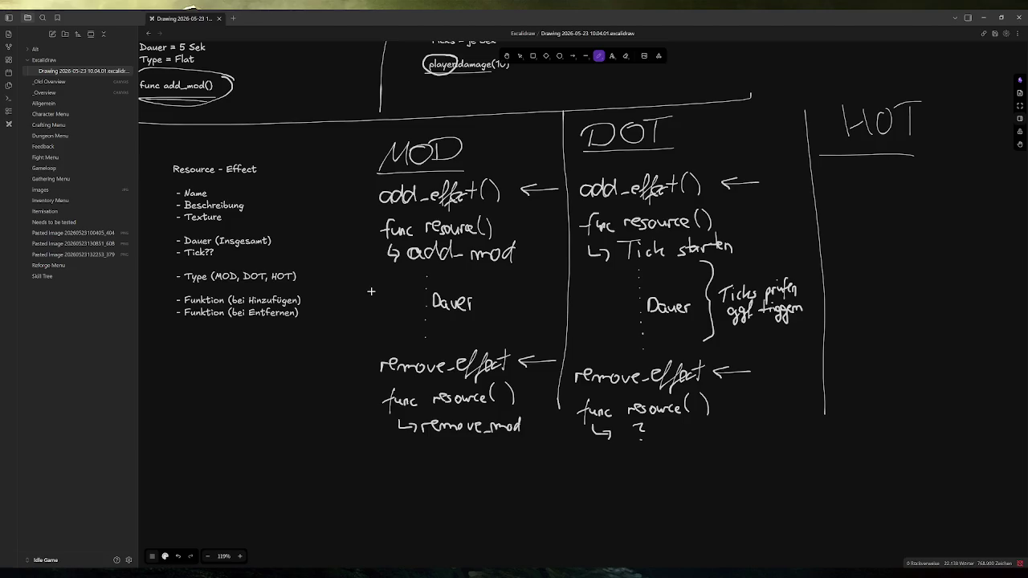
pyautogui.moveTo(280, 574)
pyautogui.hotkey('alt', 'Tab')
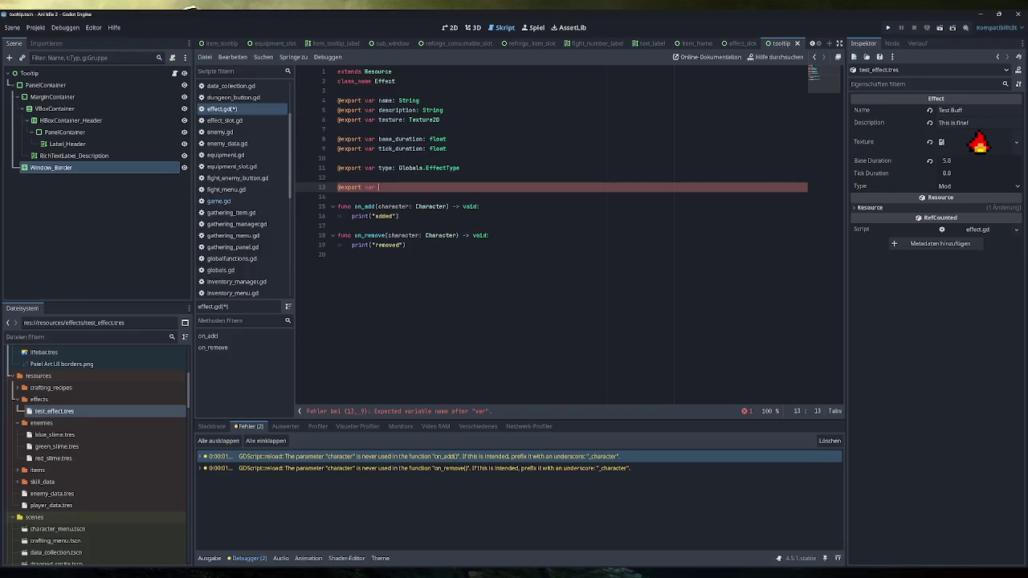
# Step: Complete line 13 as an attr_mod export typed Attr_Mod and save effect.gd
pyautogui.write('A')
pyautogui.write('ttr')
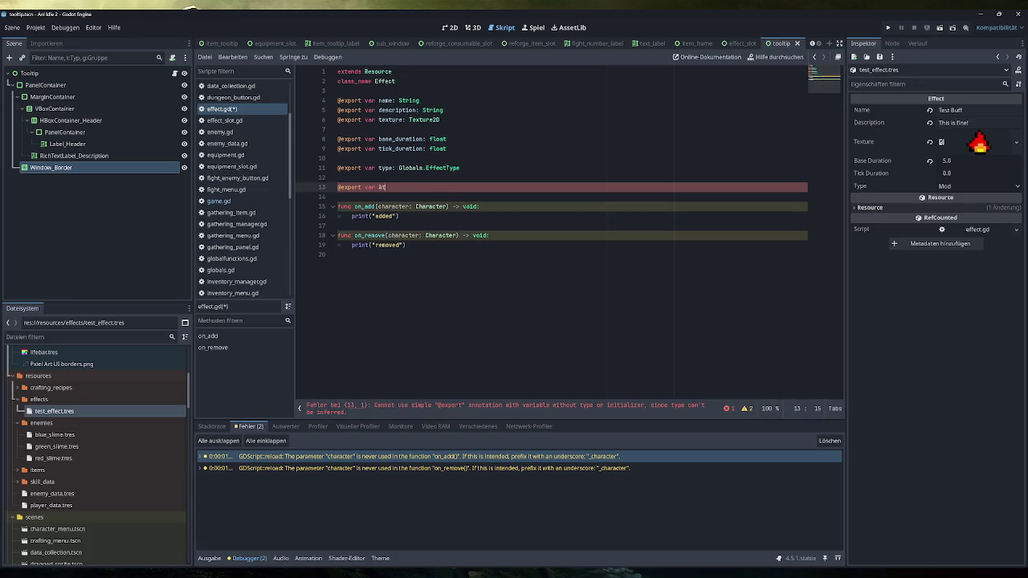
pyautogui.press('BackSpace')
pyautogui.press('BackSpace')
pyautogui.press('BackSpace')
pyautogui.scroll(3, 248, 202)
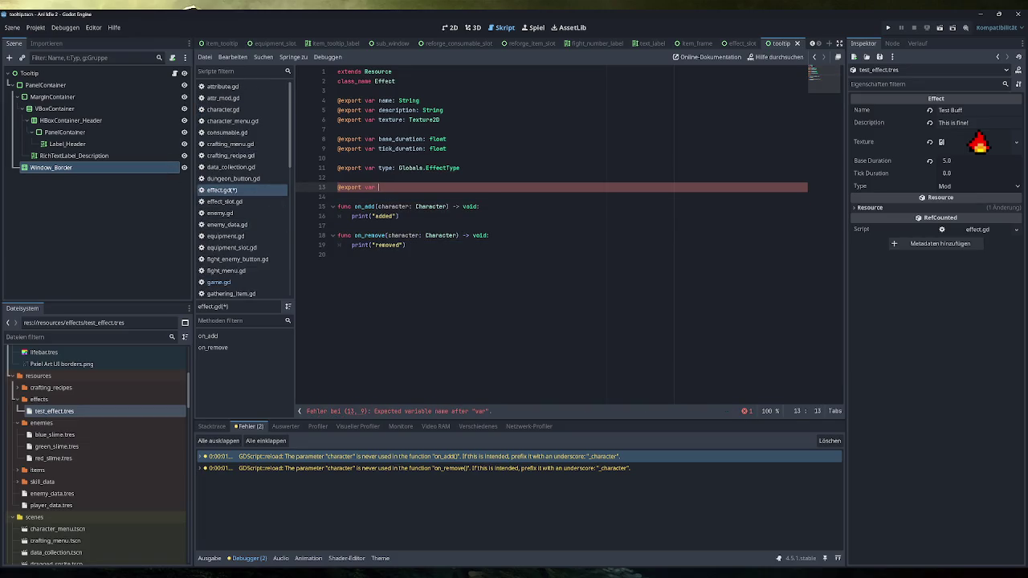
pyautogui.write('e')
pyautogui.write('ttr_m')
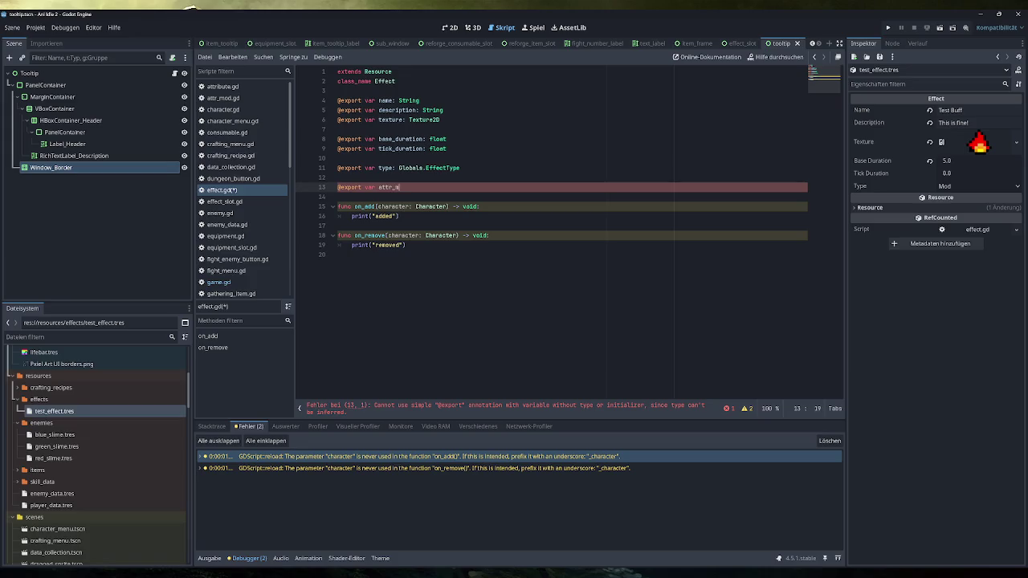
pyautogui.write('od: Globals.M')
pyautogui.write('Att')
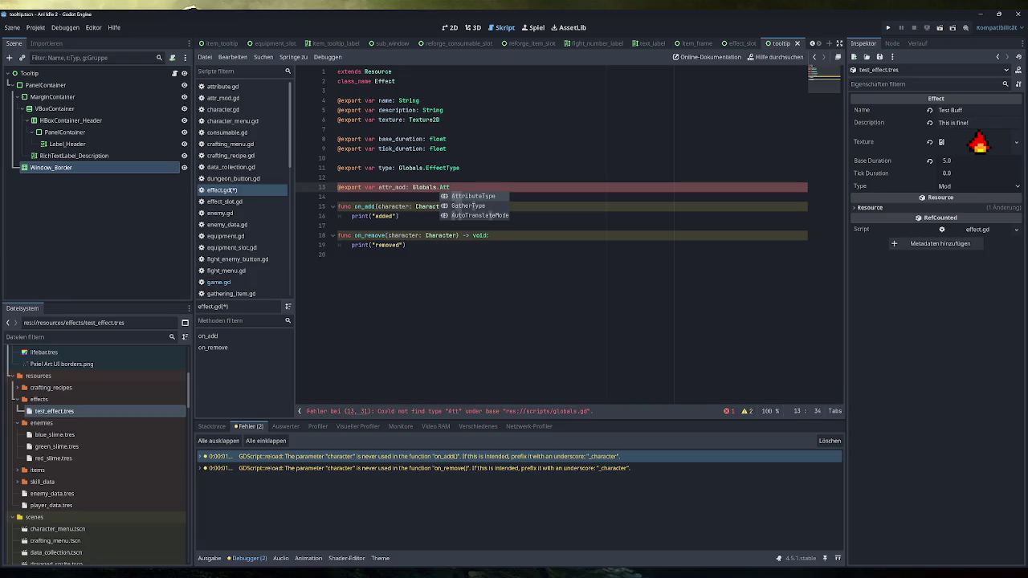
pyautogui.press('Escape')
pyautogui.hotkey('ctrl', 'shift', 'Left')
pyautogui.hotkey('ctrl', 'shift', 'Left')
pyautogui.hotkey('ctrl', 'shift', 'Left')
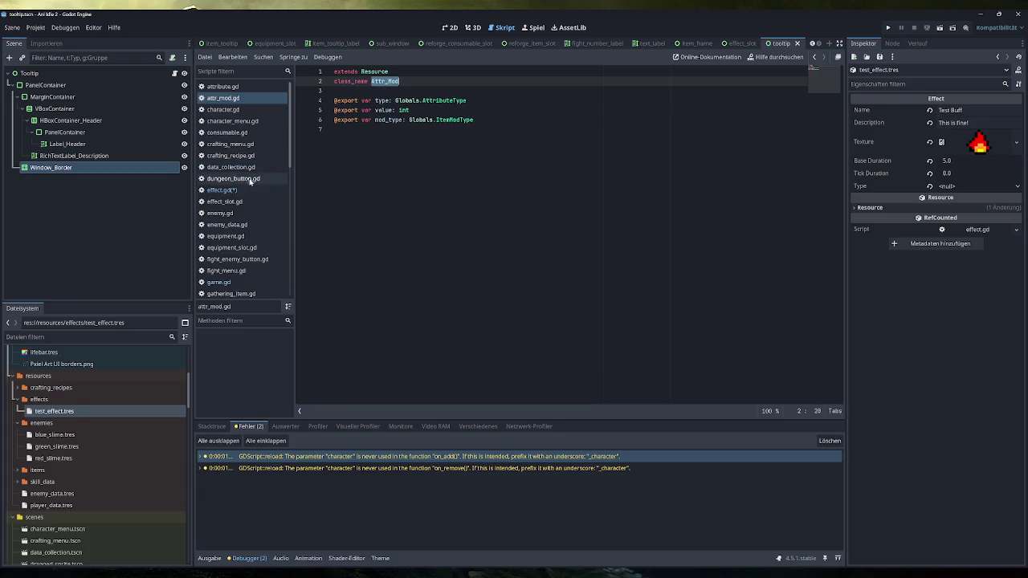
pyautogui.write('Attr_Mod')
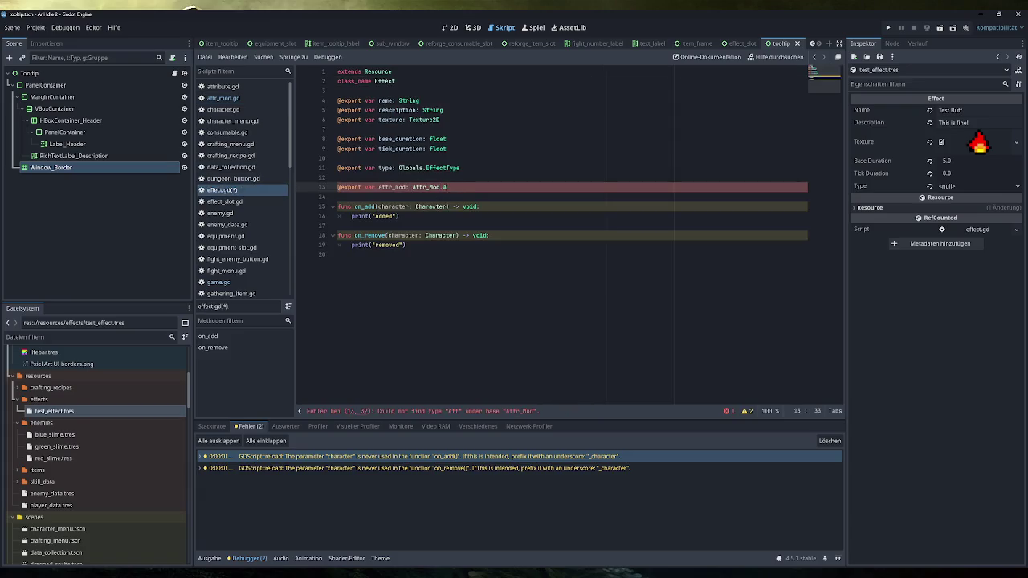
pyautogui.hotkey('ctrl', 's')
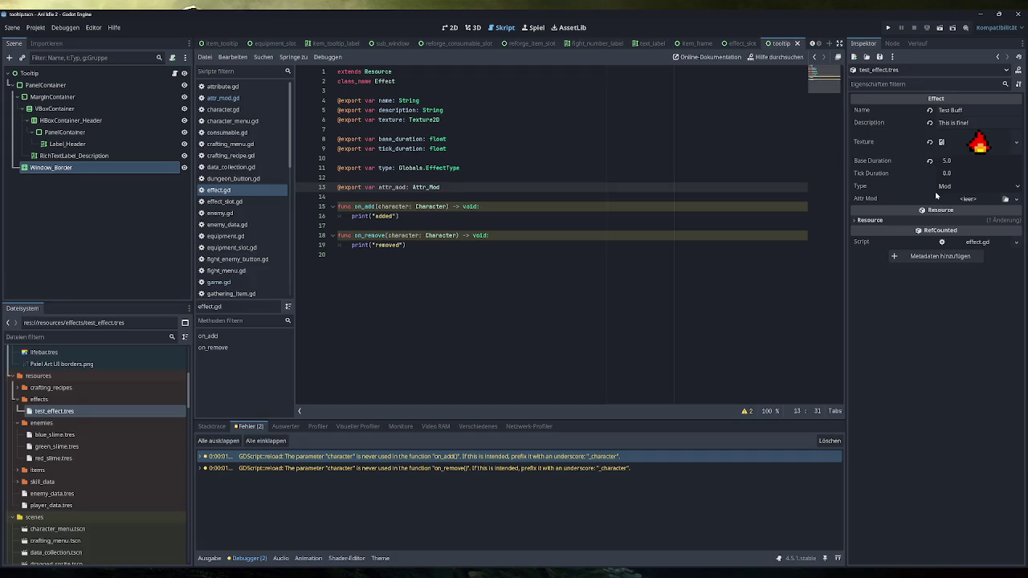
# Step: Give the test effect a new Attr_Mod with Value 50 and Mod Type Base, then save
pyautogui.click(1017, 199)
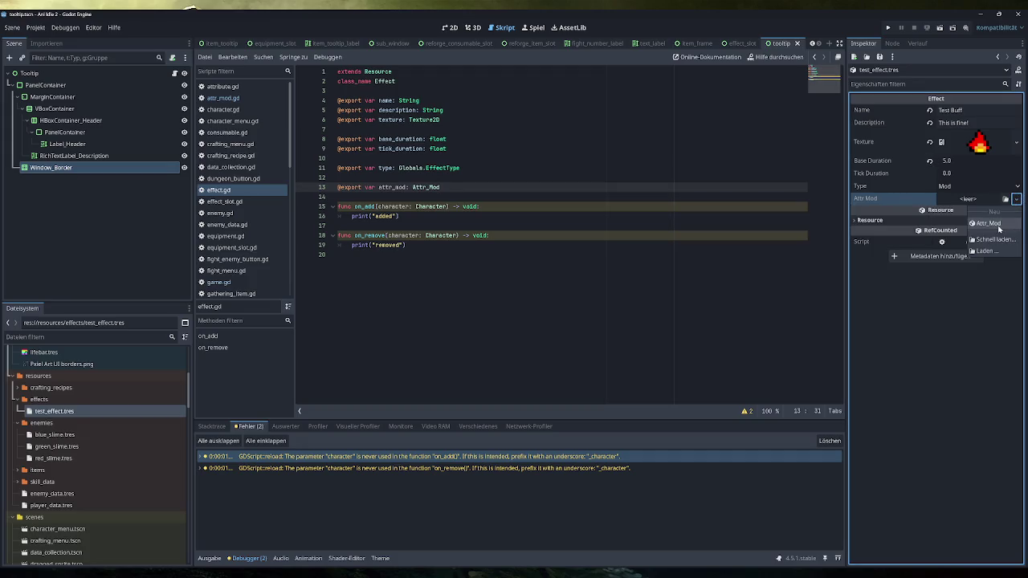
pyautogui.click(990, 224)
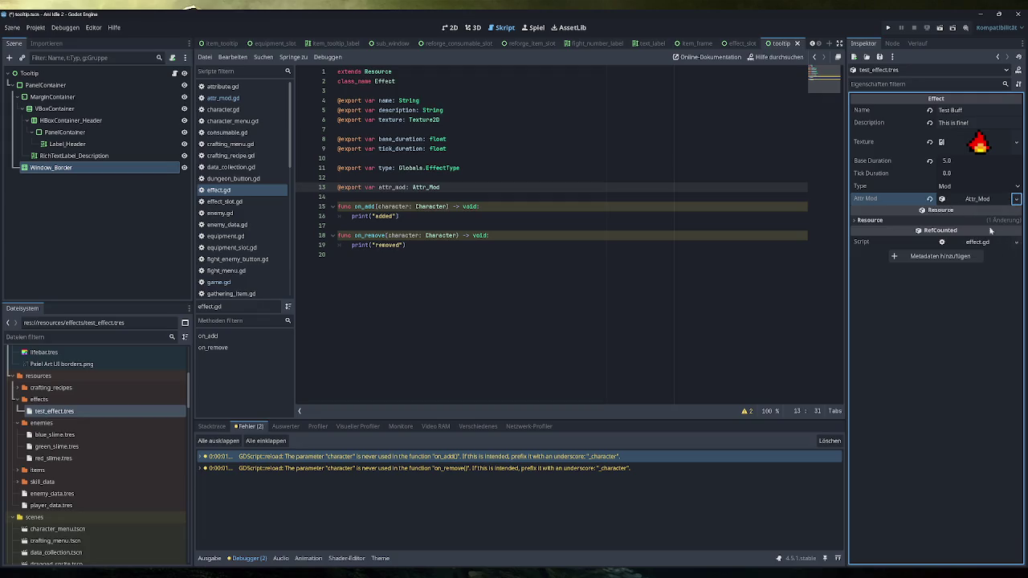
pyautogui.click(984, 199)
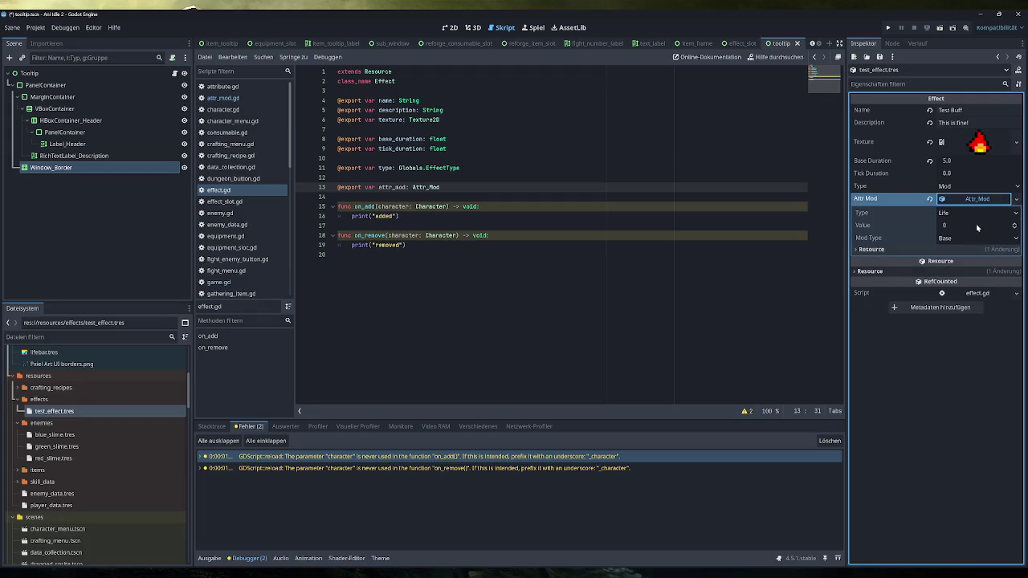
pyautogui.click(966, 225)
pyautogui.write('50')
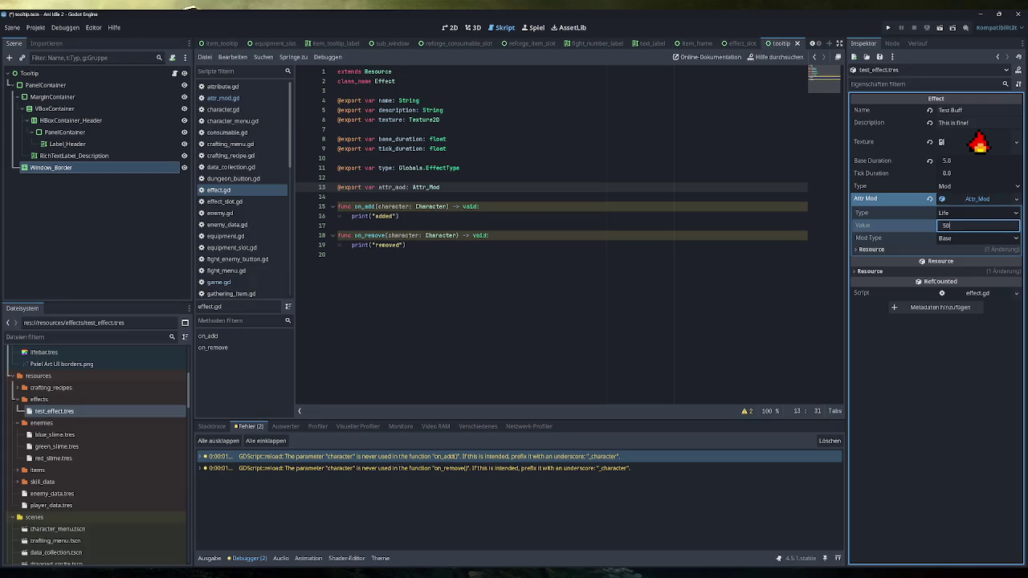
pyautogui.click(961, 239)
pyautogui.click(952, 247)
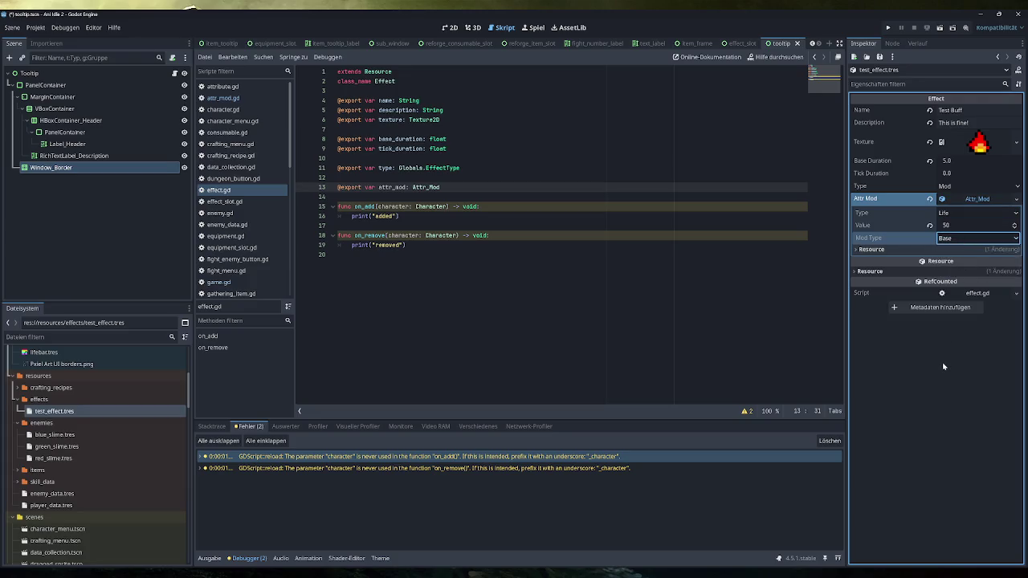
pyautogui.hotkey('ctrl', 's')
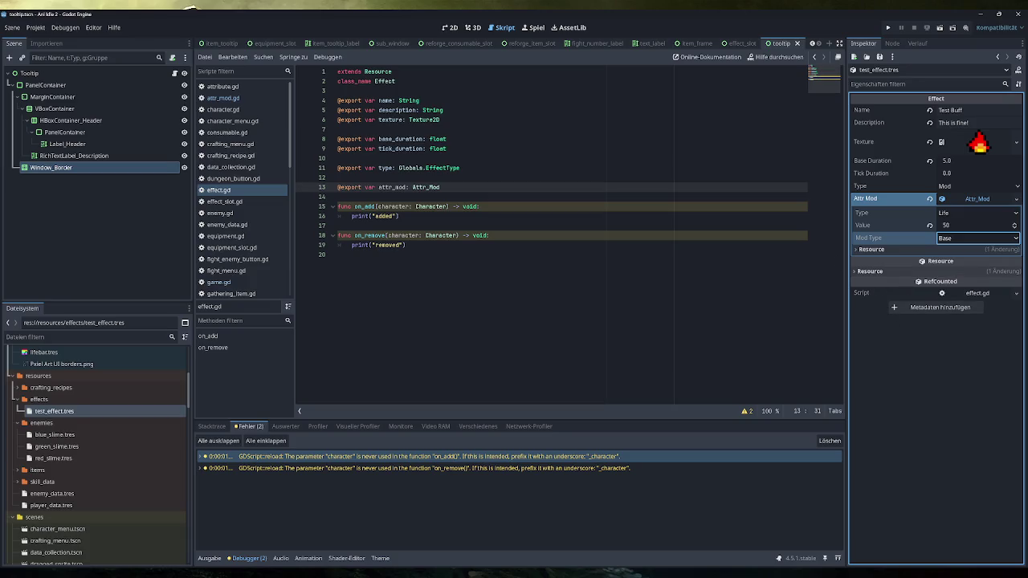
pyautogui.click(399, 217)
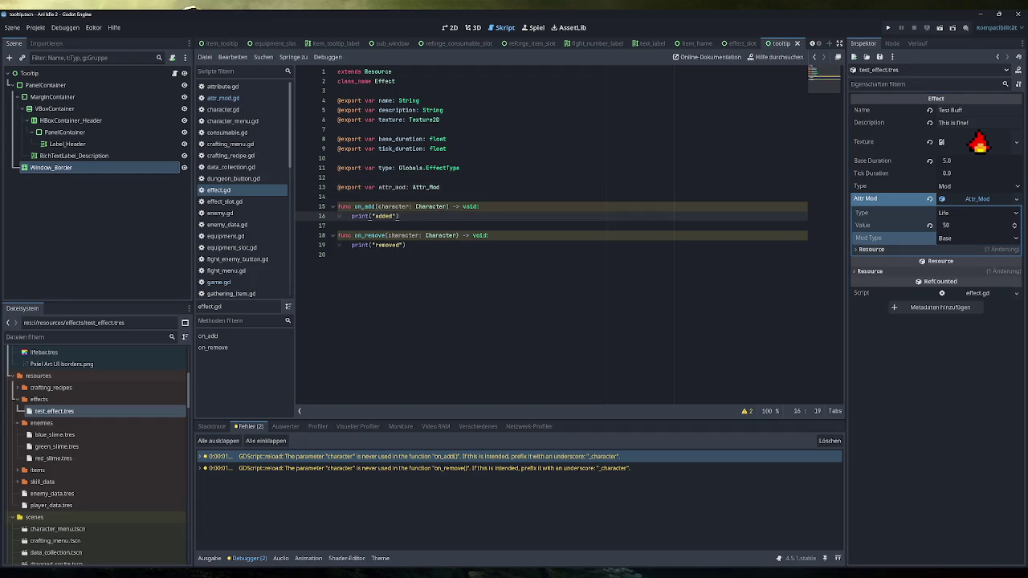
# Step: Replace print("added") with 'if (type is Globals.EffectType.MOD):' and open an indented block
pyautogui.hotkey('shift', 'Home')
pyautogui.write('if (')
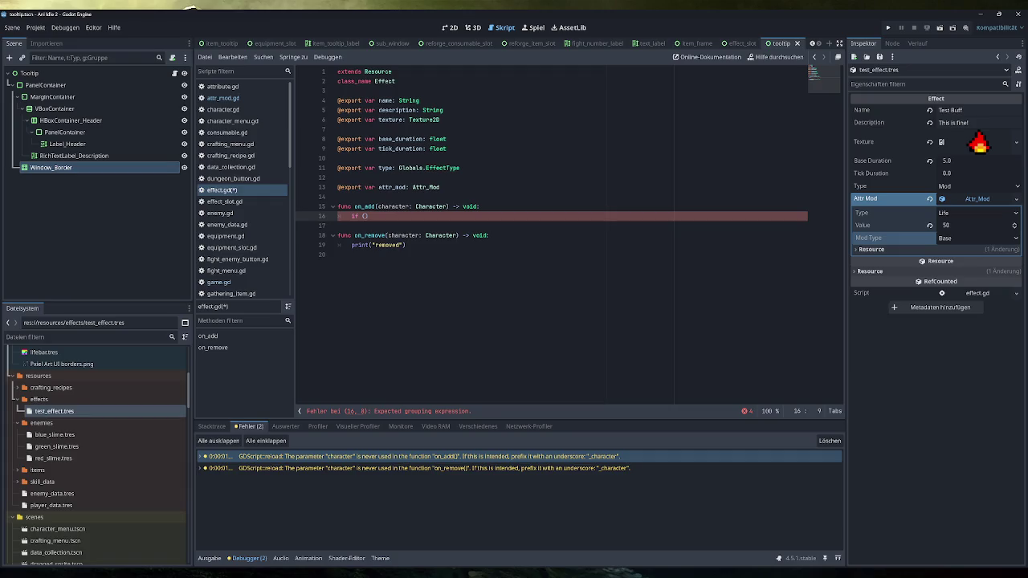
pyautogui.write('typ')
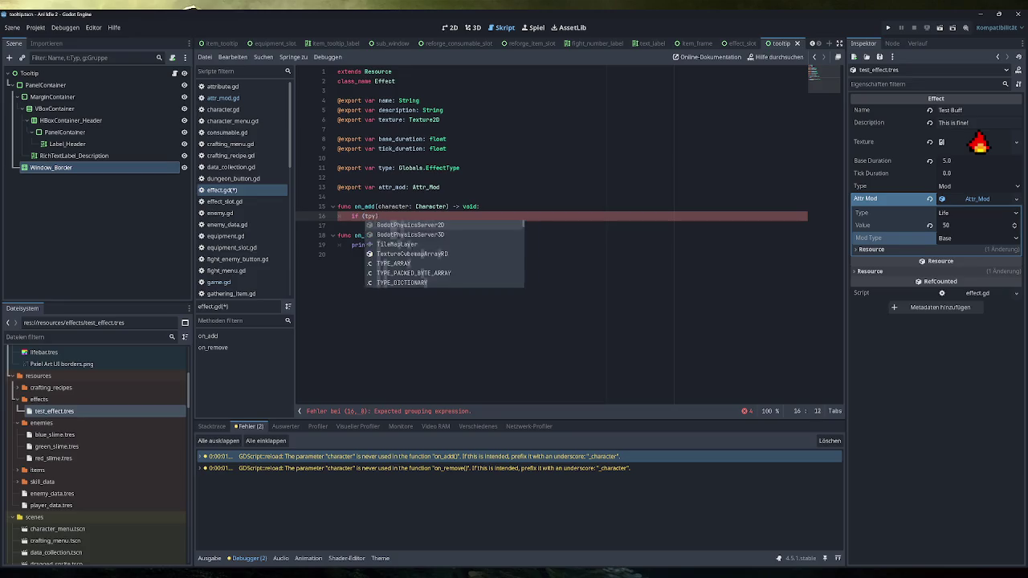
pyautogui.write('e is ')
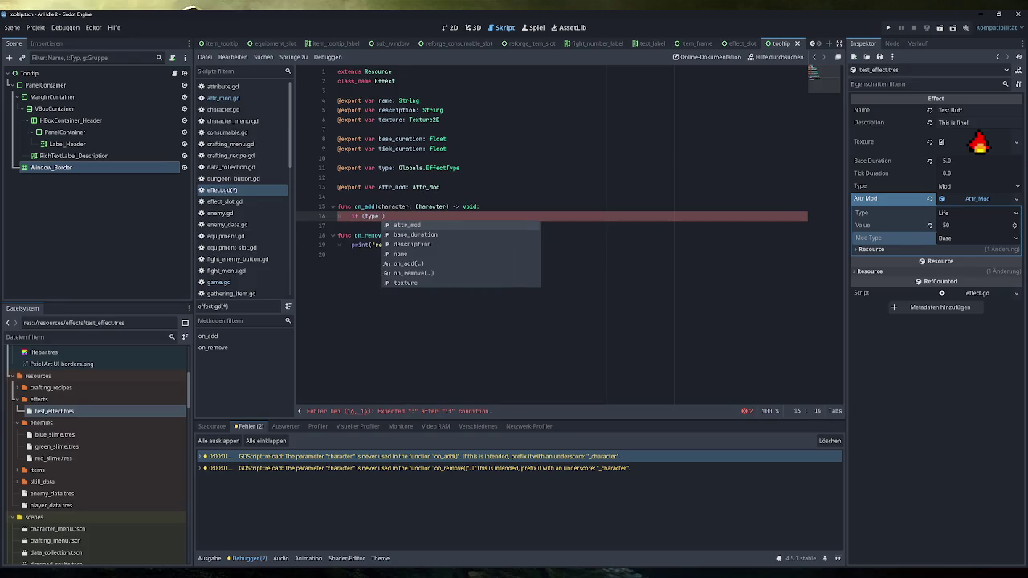
pyautogui.write('Globas')
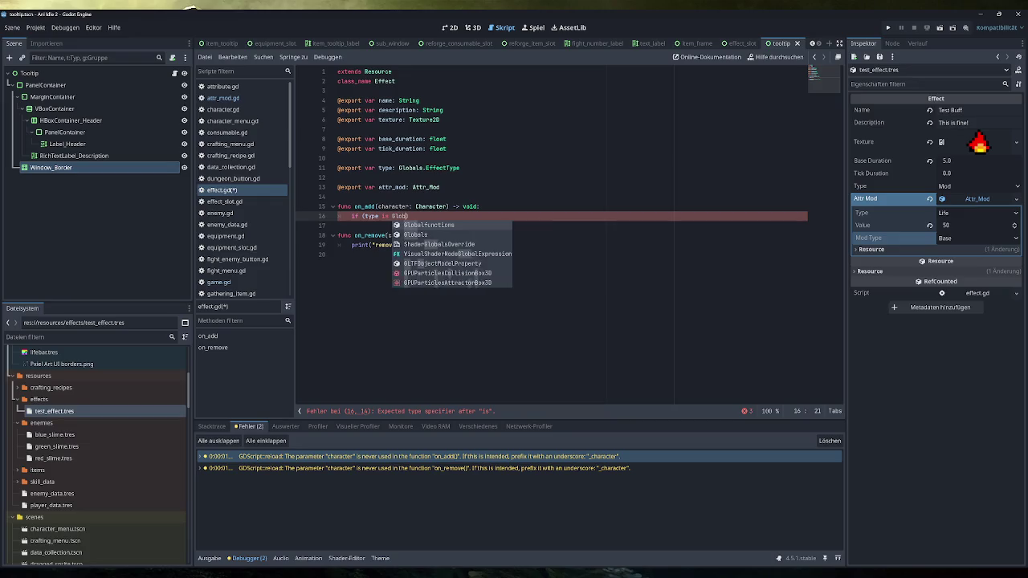
pyautogui.press('BackSpace')
pyautogui.write('ls')
pyautogui.press('Escape')
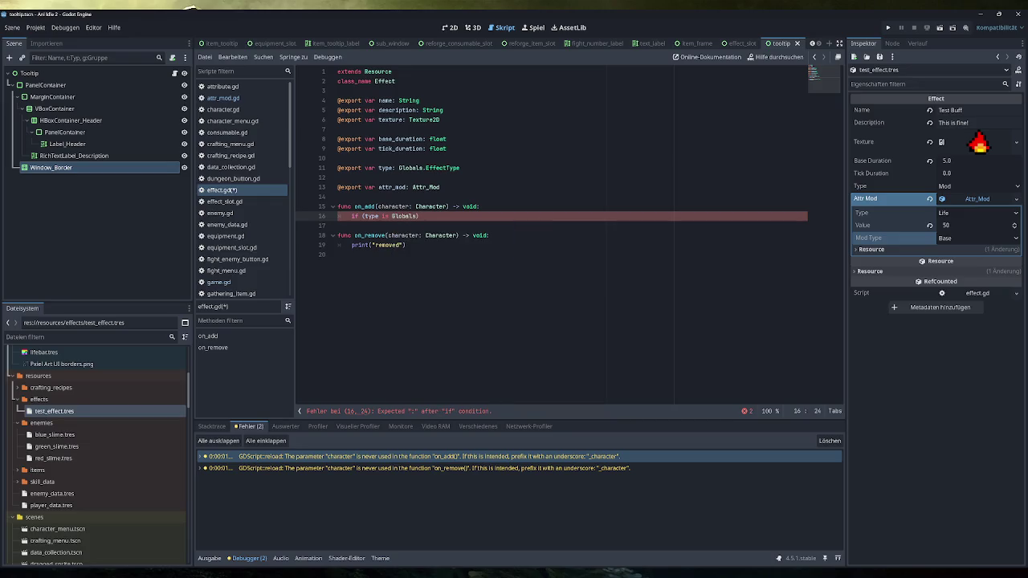
pyautogui.write('.EffectType')
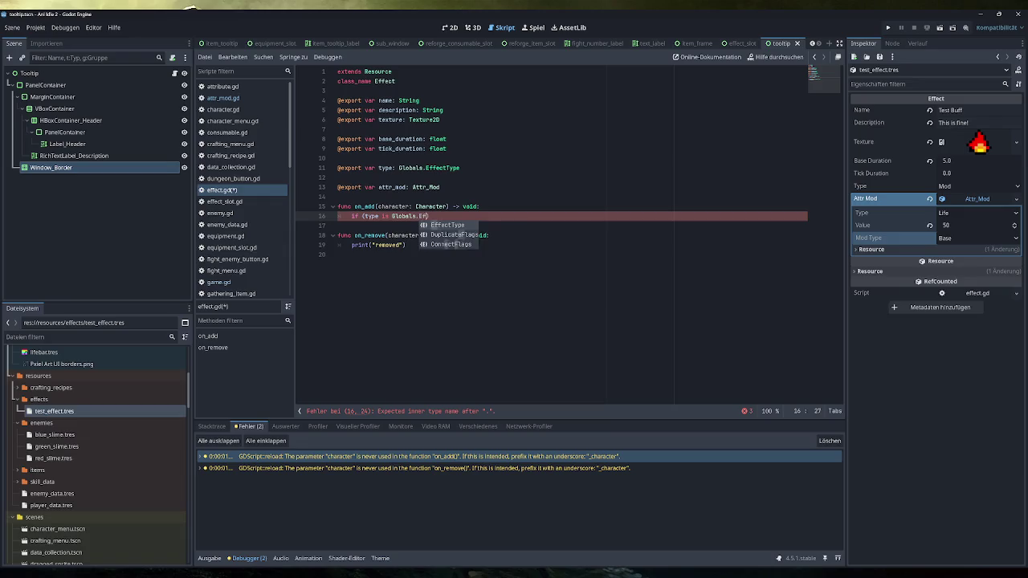
pyautogui.write('.MOD)')
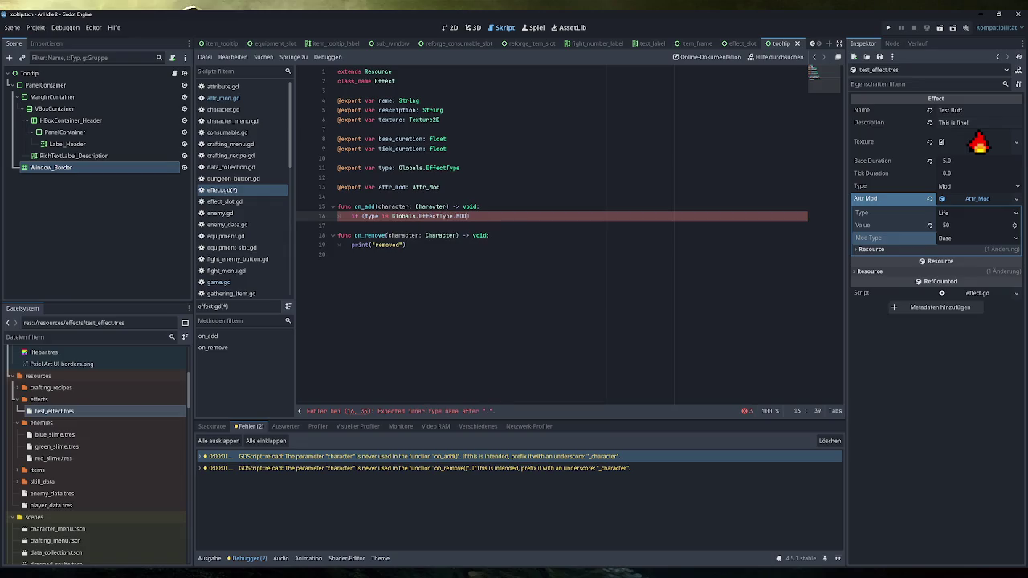
pyautogui.write(':')
pyautogui.press('Return')
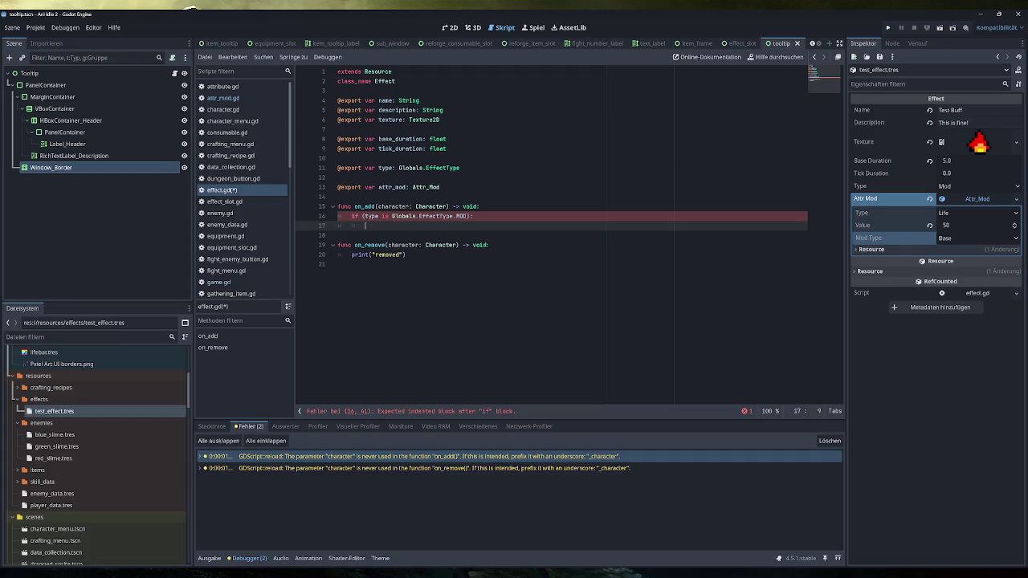
# Step: Start the if block with an unfinished character.add call
pyautogui.write('p')
pyautogui.press('BackSpace')
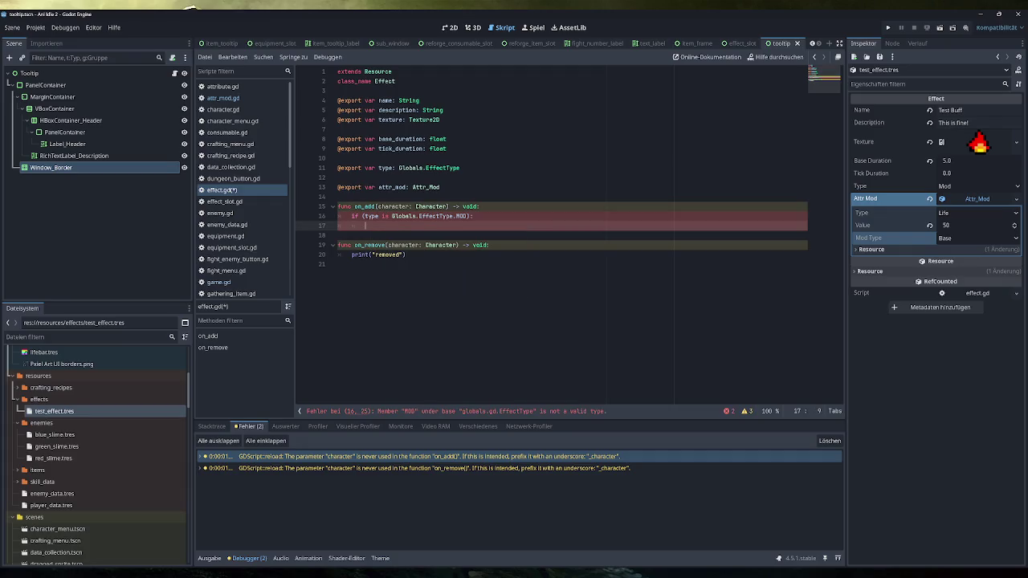
pyautogui.write('cha')
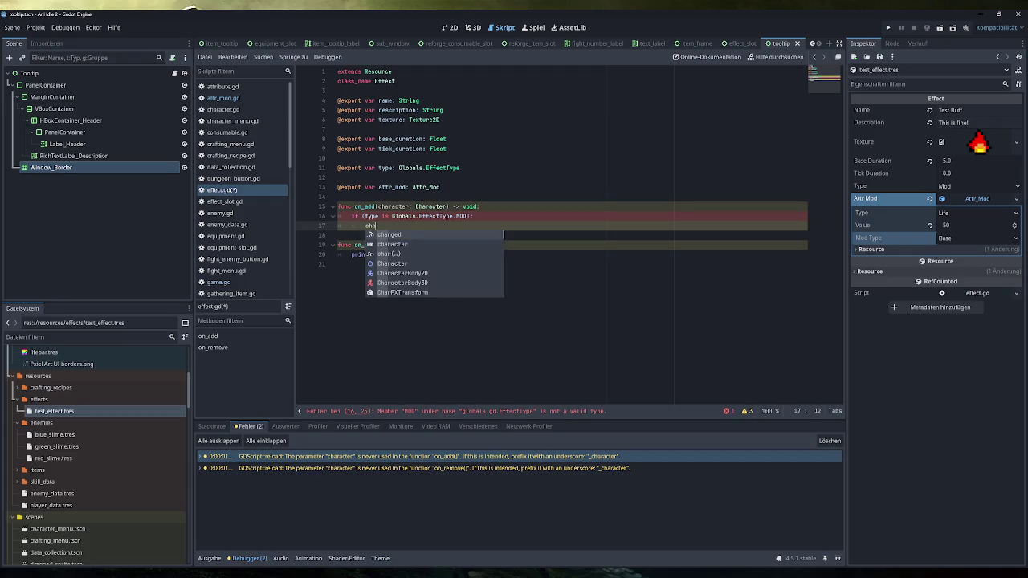
pyautogui.write('racter.')
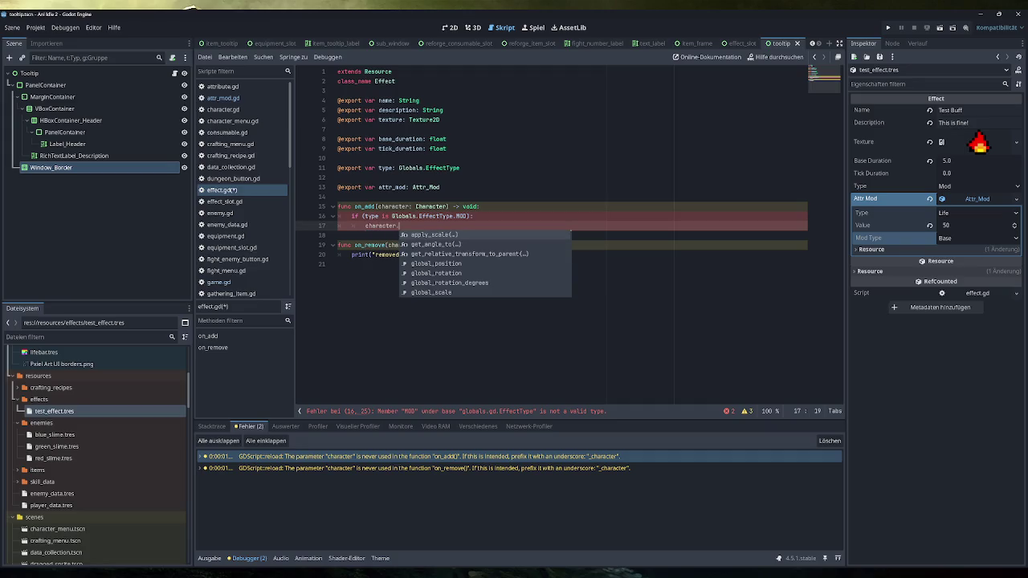
pyautogui.write('add')
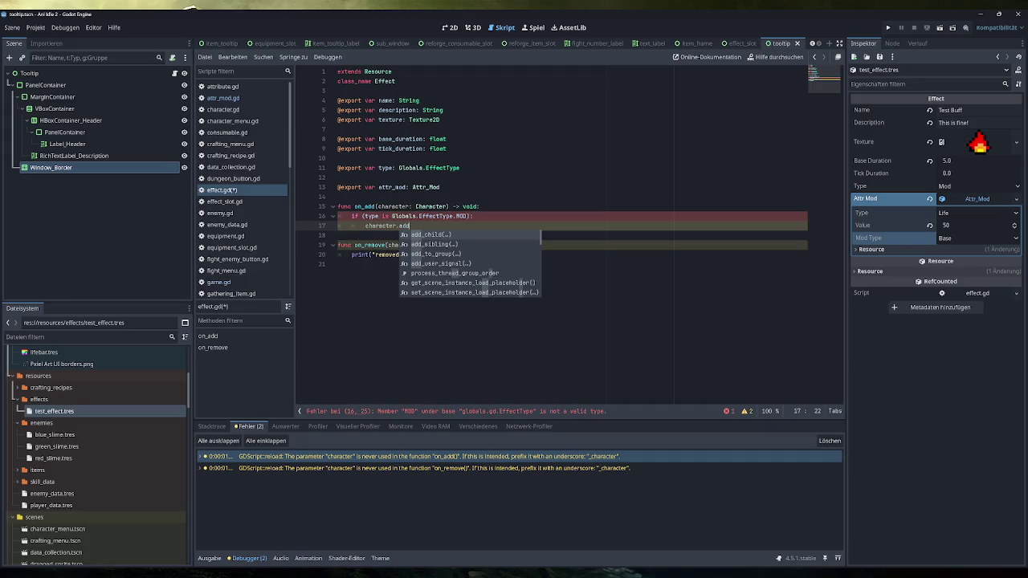
pyautogui.click(441, 187)
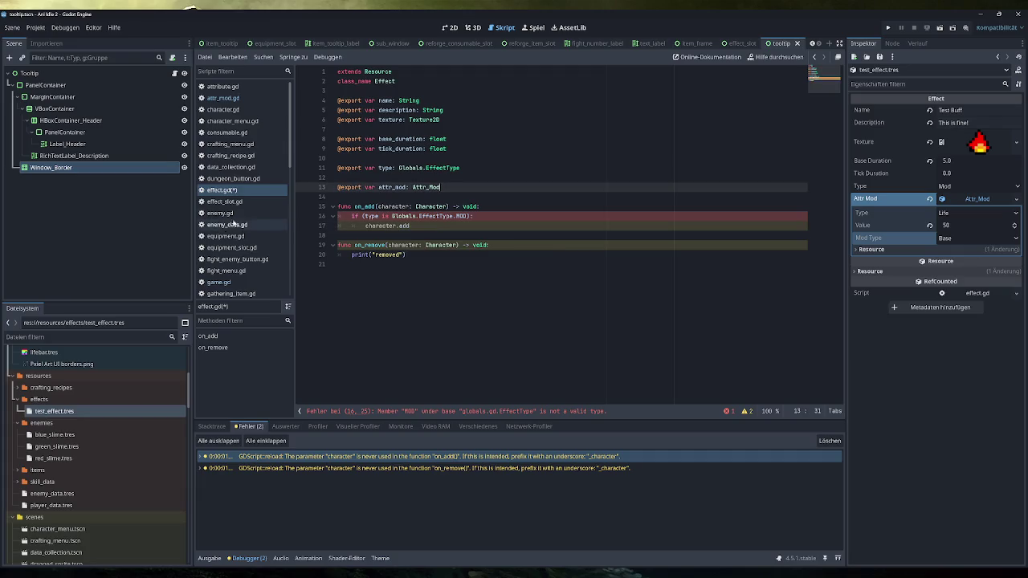
# Step: Look over player.gd's attribute-modifier functions, then open enemy.gd and switch to Obsidian
pyautogui.scroll(-5, 237, 218)
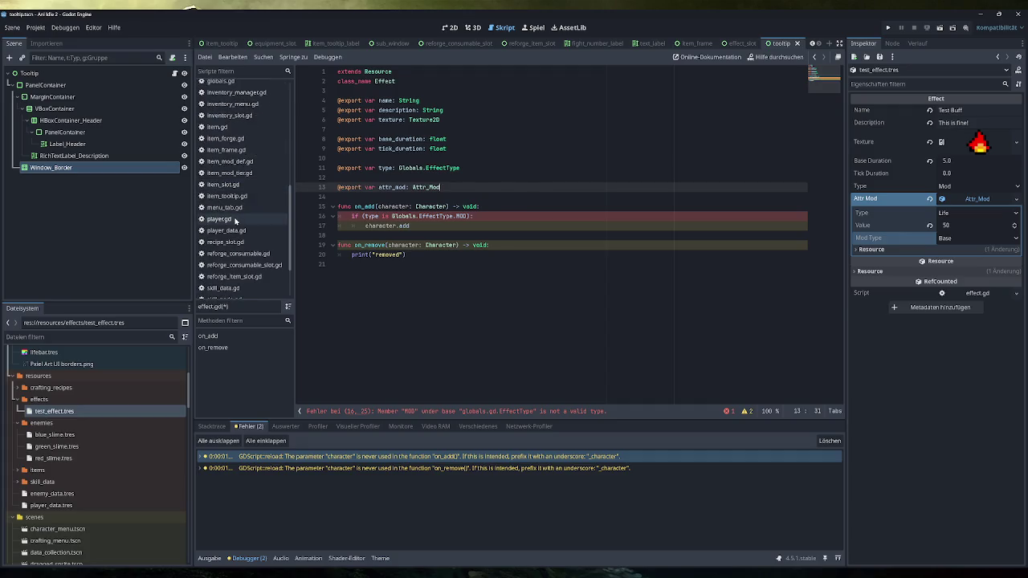
pyautogui.click(218, 219)
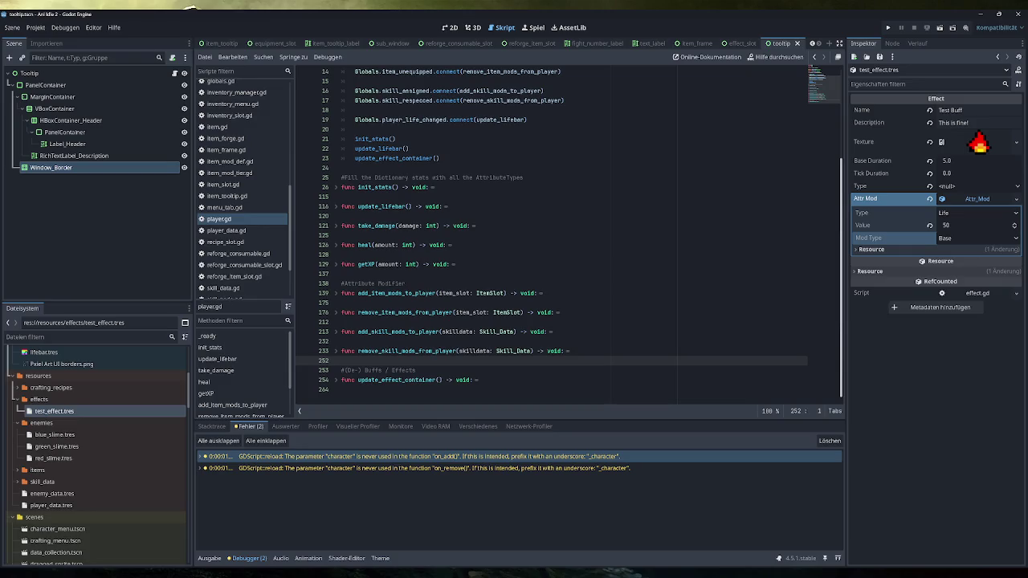
pyautogui.scroll(5, 233, 150)
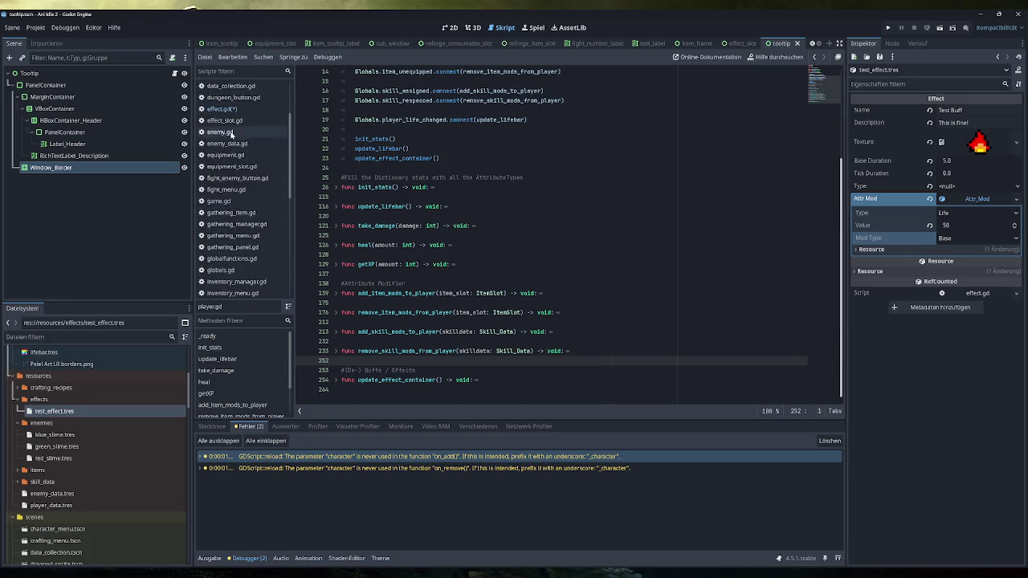
pyautogui.click(229, 132)
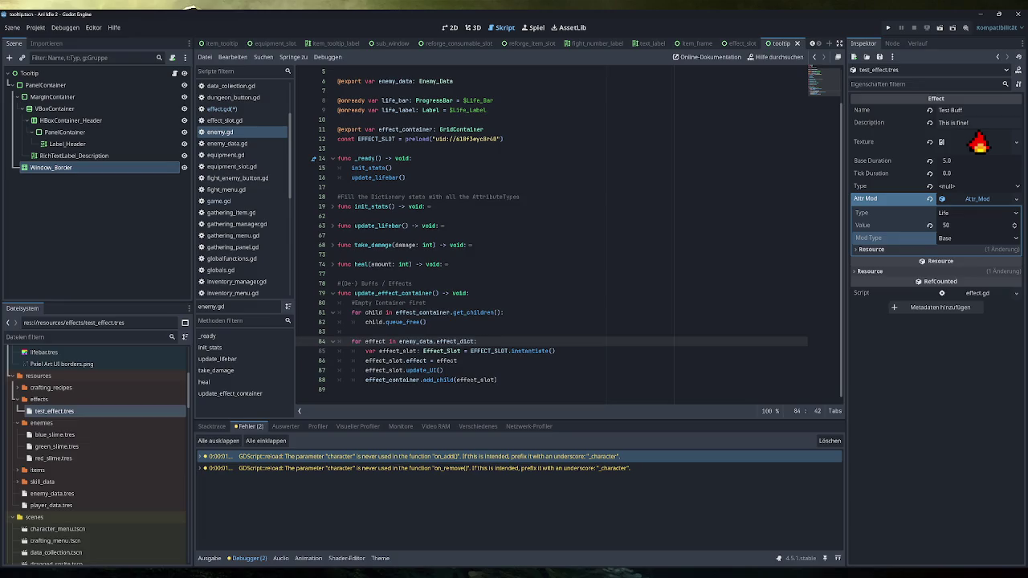
pyautogui.hotkey('alt', 'Tab')
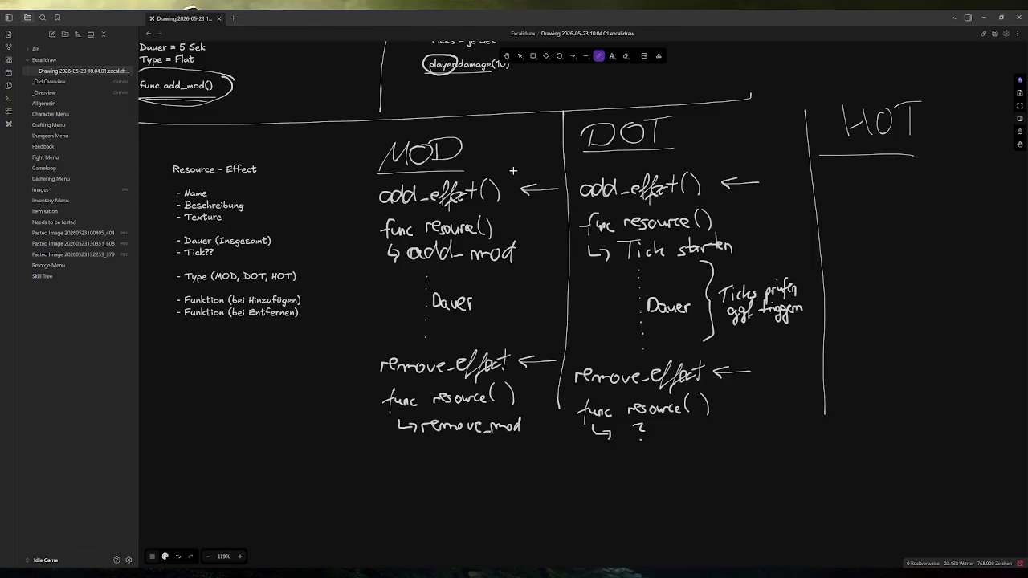
# Step: Look over the Excalidraw MOD/DOT/HOT effect plan, then open the Allgemein note
pyautogui.scroll(5, 513, 175)
pyautogui.scroll(2, 503, 199)
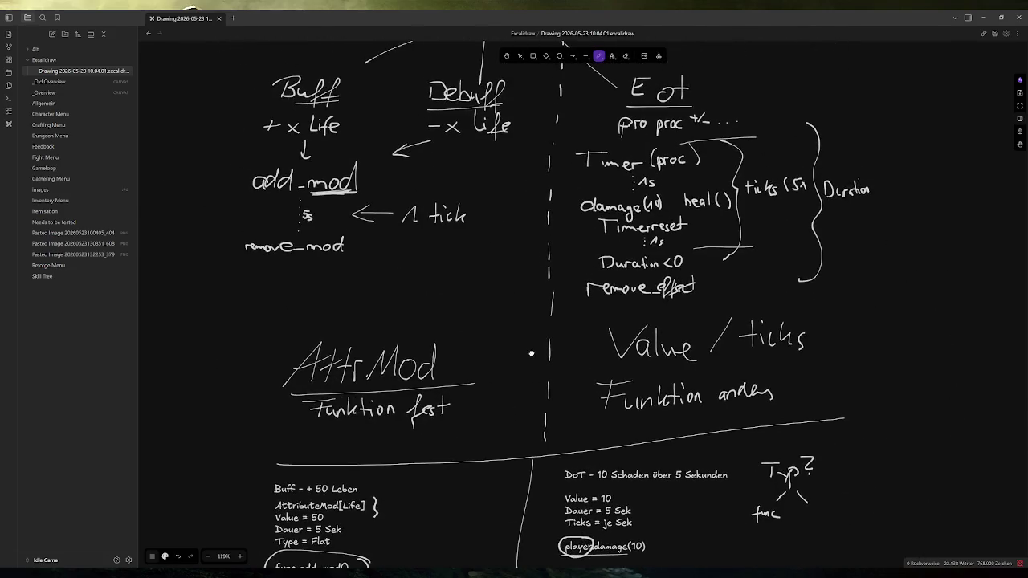
pyautogui.scroll(-7, 320, 236)
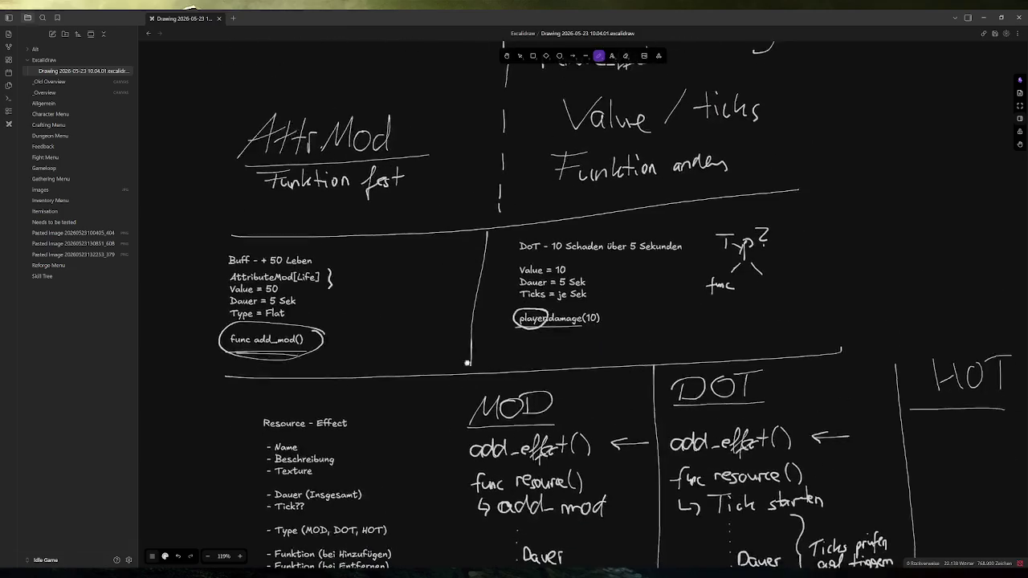
pyautogui.click(44, 104)
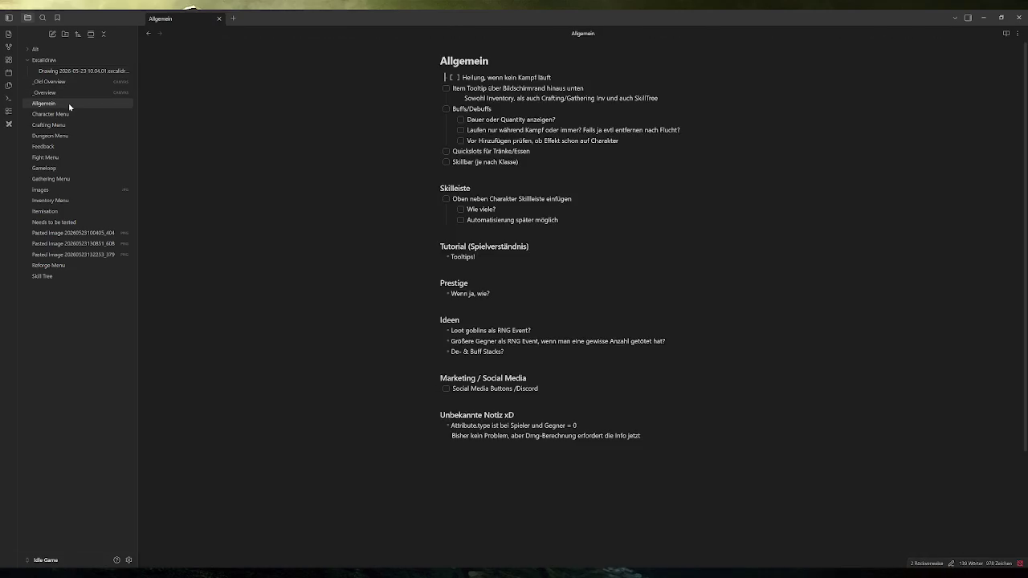
# Step: Add the to-do 'Sollen Enemies auch Modifier bekommen können? Ebenso MOD Buffs/Debuffs' below Skillbar
pyautogui.press('Return')
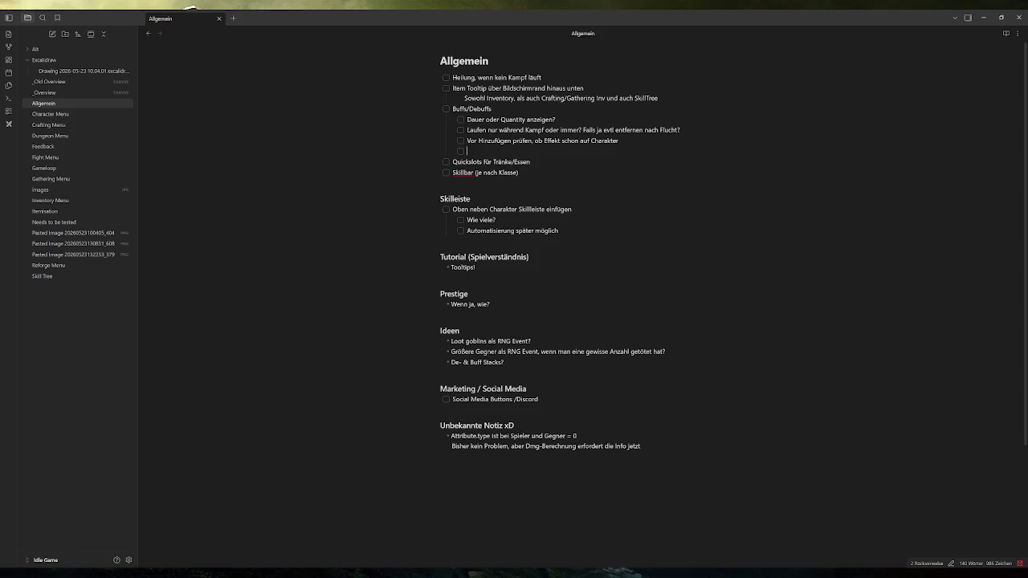
pyautogui.write('Bu')
pyautogui.press('BackSpace')
pyautogui.press('BackSpace')
pyautogui.press('BackSpace')
pyautogui.press('BackSpace')
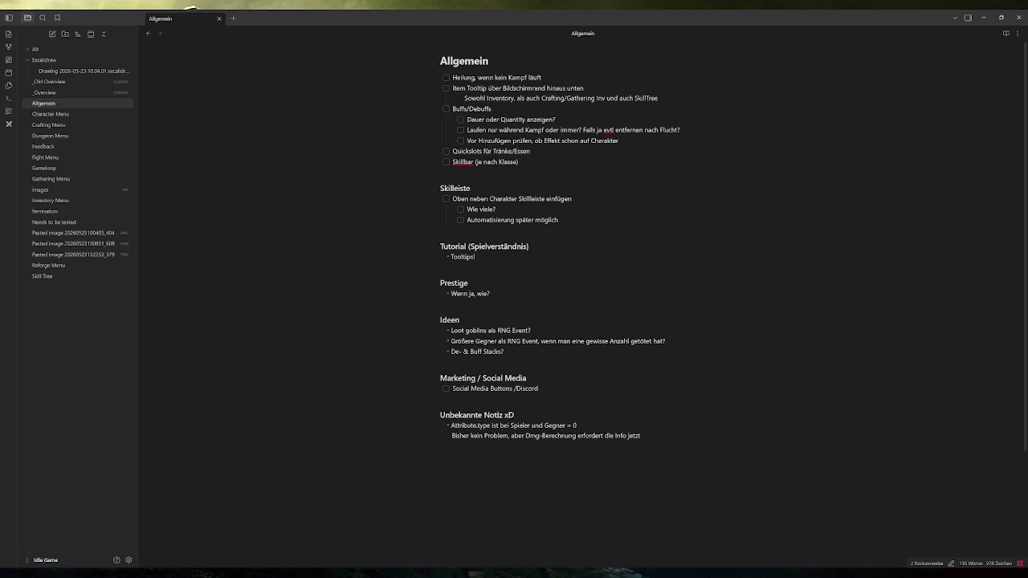
pyautogui.click(519, 162)
pyautogui.press('Return')
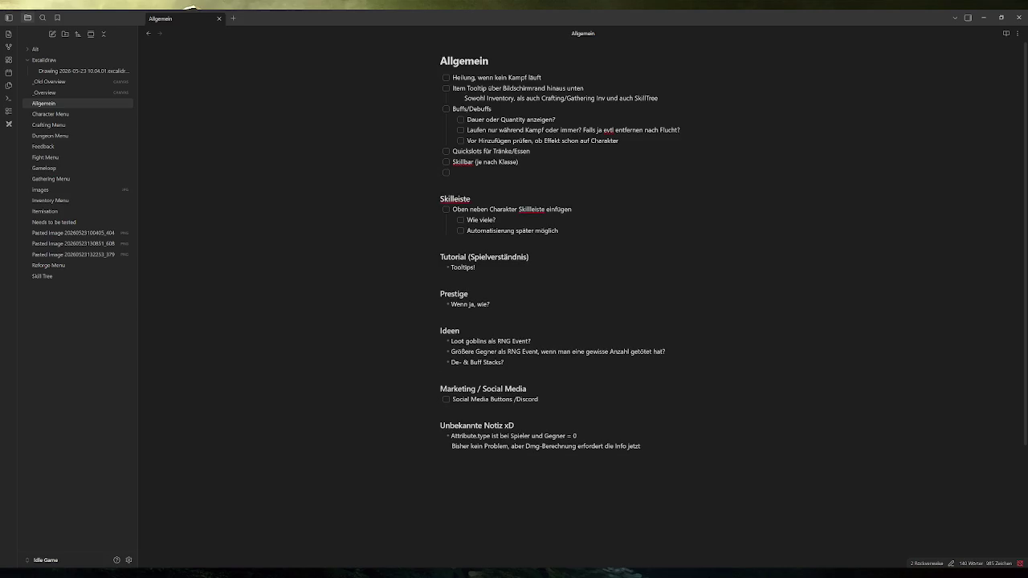
pyautogui.write('Enemy')
pyautogui.press('BackSpace')
pyautogui.press('BackSpace')
pyautogui.press('BackSpace')
pyautogui.write('Soll')
pyautogui.write('en Enemies auch')
pyautogui.write(' Modifier')
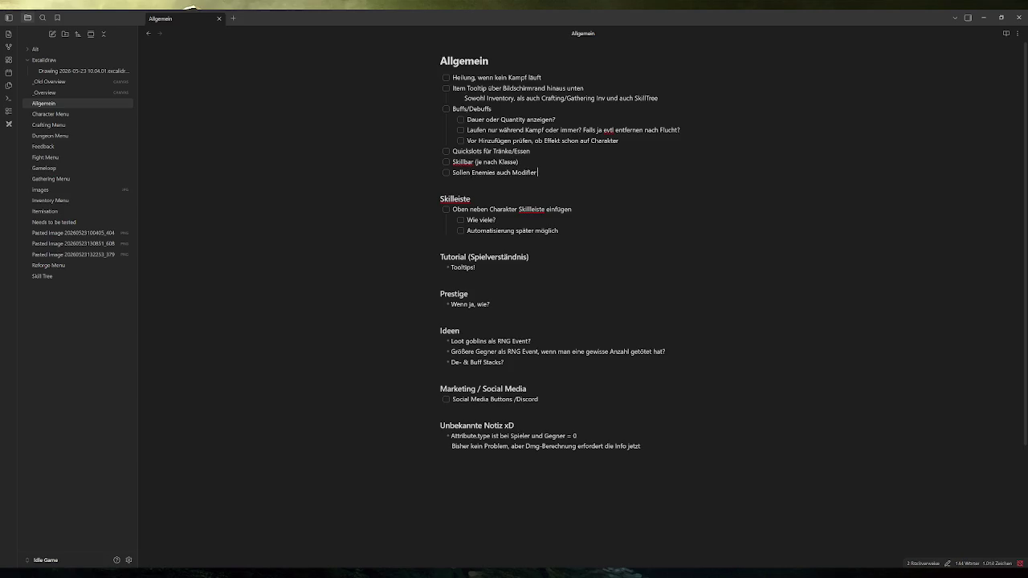
pyautogui.write(' bekommen kö')
pyautogui.write('nnen?')
pyautogui.write(' Ebenso Buffs')
pyautogui.write('/')
pyautogui.press('BackSpace')
pyautogui.press('BackSpace')
pyautogui.press('BackSpace')
pyautogui.write('MOD')
pyautogui.write(' Buffs/Debuffs')
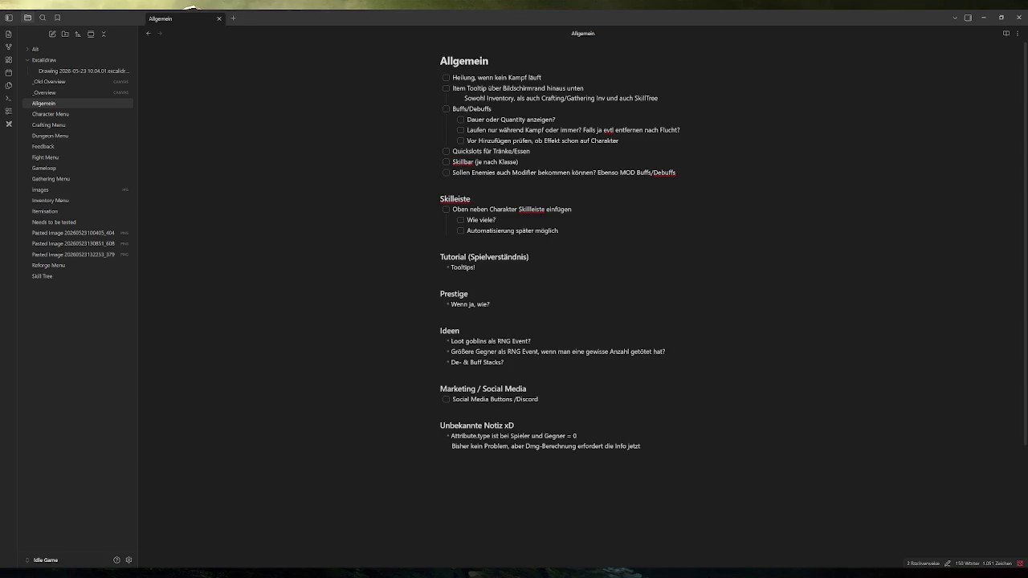
pyautogui.hotkey('alt', 'Tab')
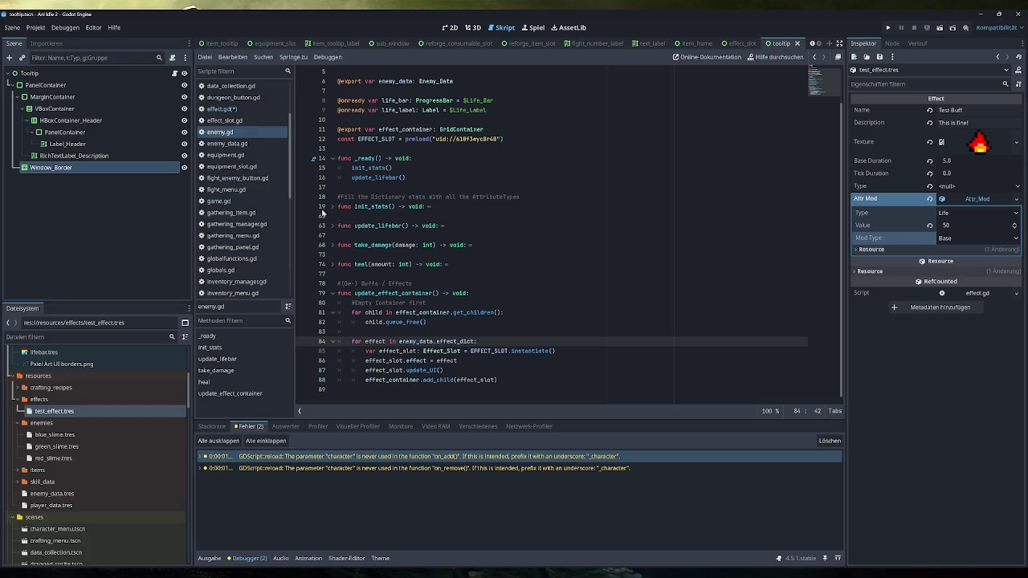
# Step: In effect.gd, change line 16's check to type == Globals.EffectType.MOD
pyautogui.click(221, 108)
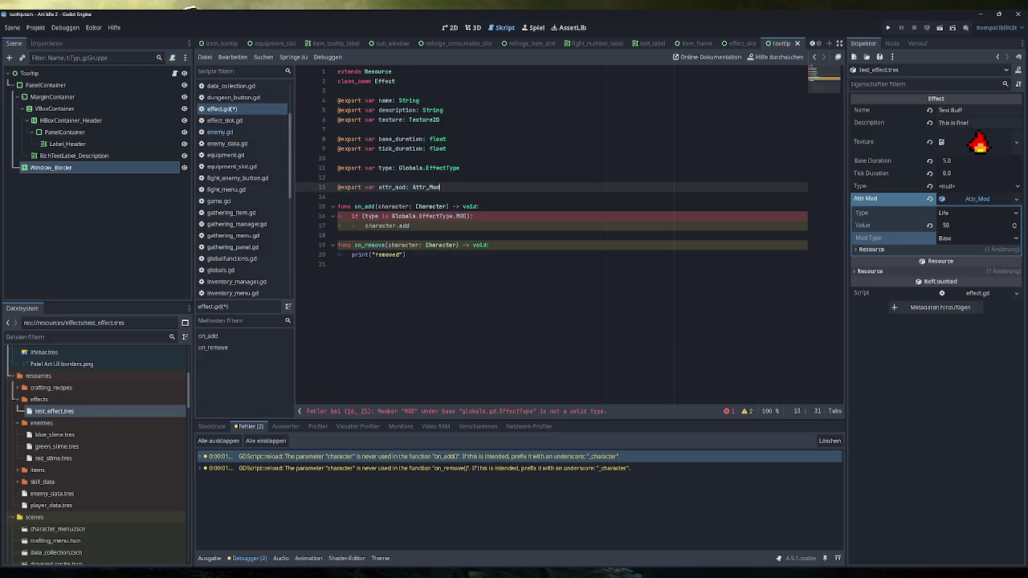
pyautogui.click(410, 226)
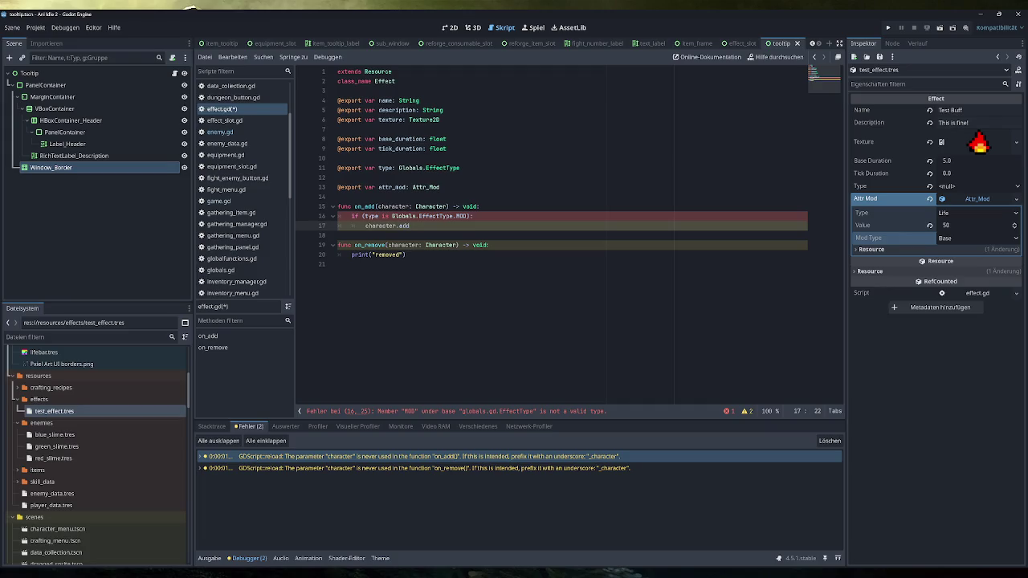
pyautogui.click(474, 216)
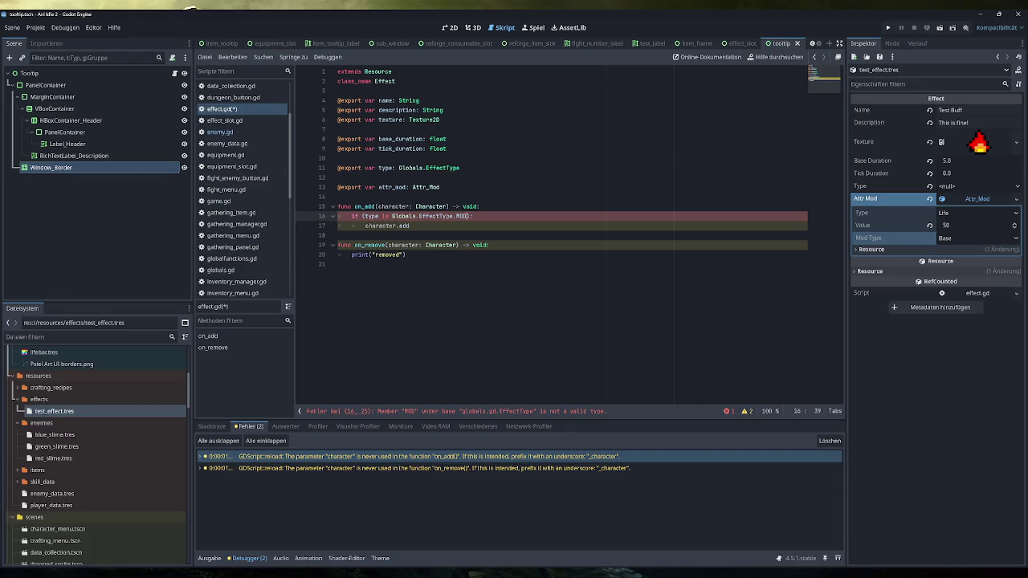
pyautogui.press('BackSpace')
pyautogui.press('BackSpace')
pyautogui.press('BackSpace')
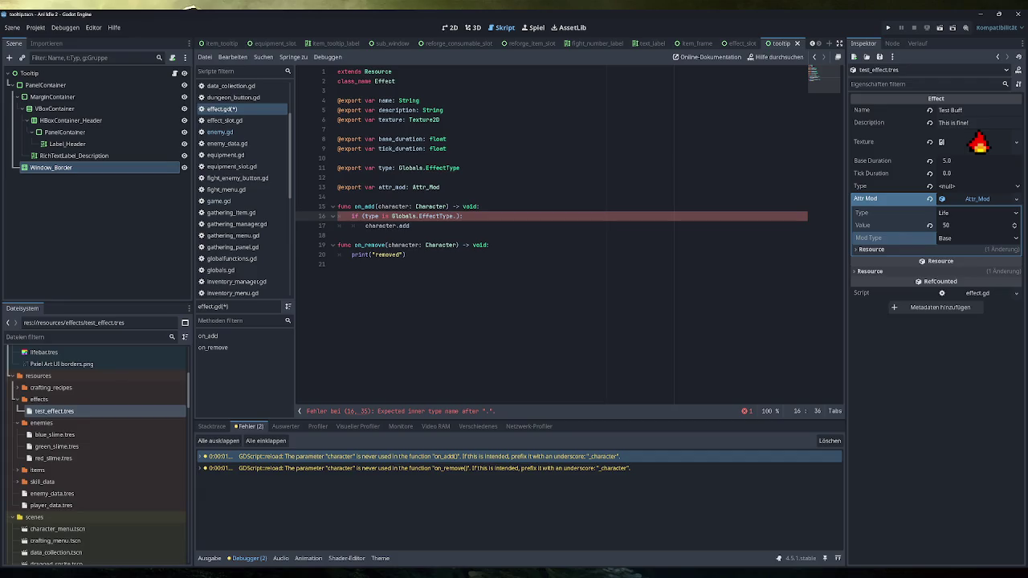
pyautogui.press('BackSpace')
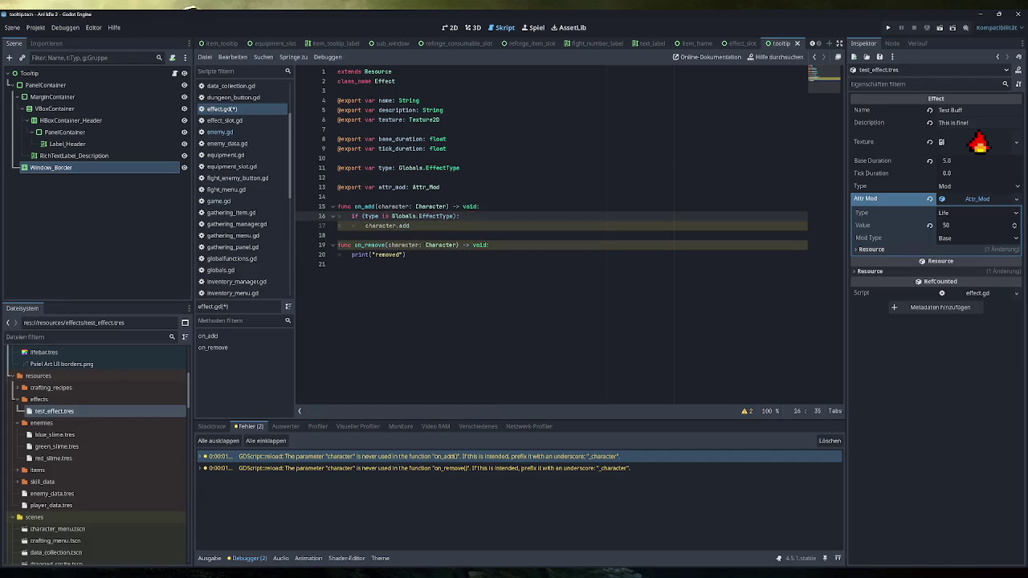
pyautogui.doubleClick(384, 216)
pyautogui.write('==')
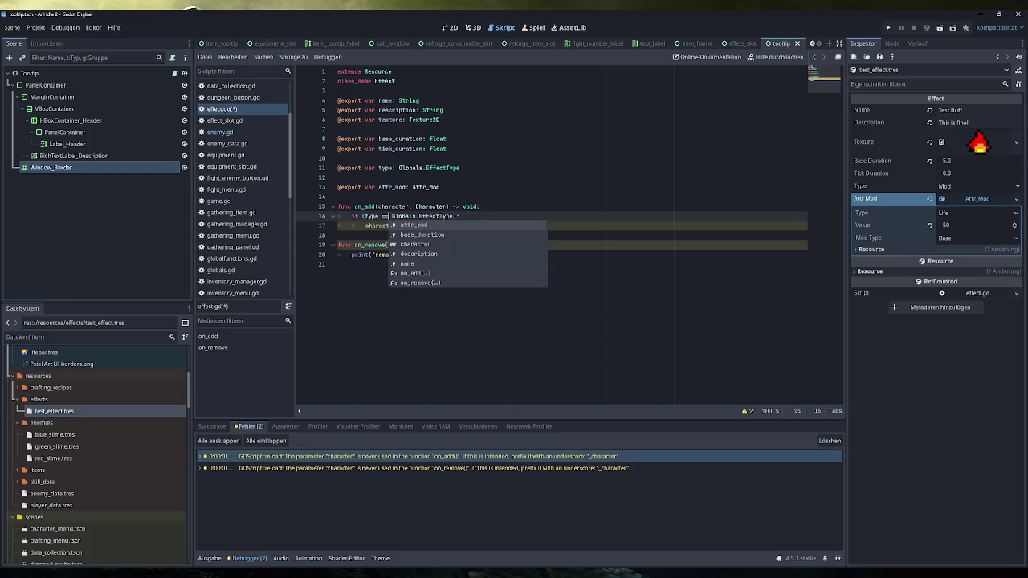
pyautogui.click(457, 217)
pyautogui.write('MOD')
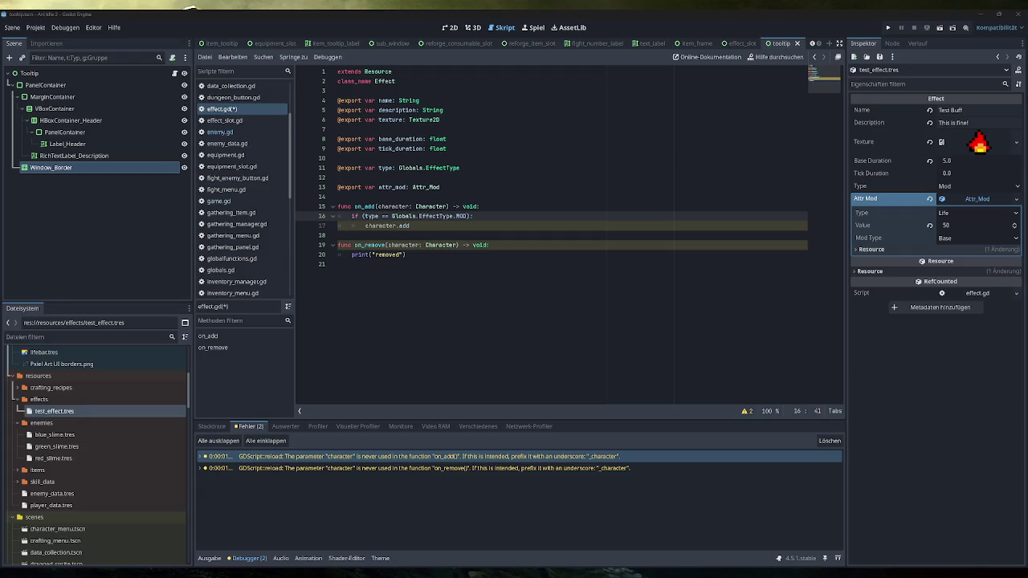
# Step: Extend the on_add condition with 'and character is Player'
pyautogui.click(409, 226)
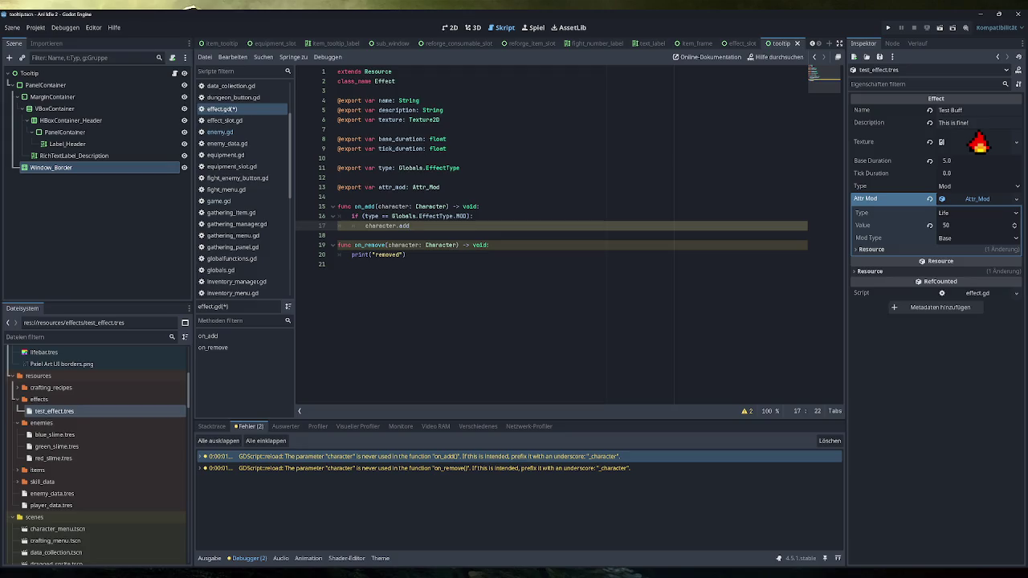
pyautogui.click(467, 216)
pyautogui.write('and ')
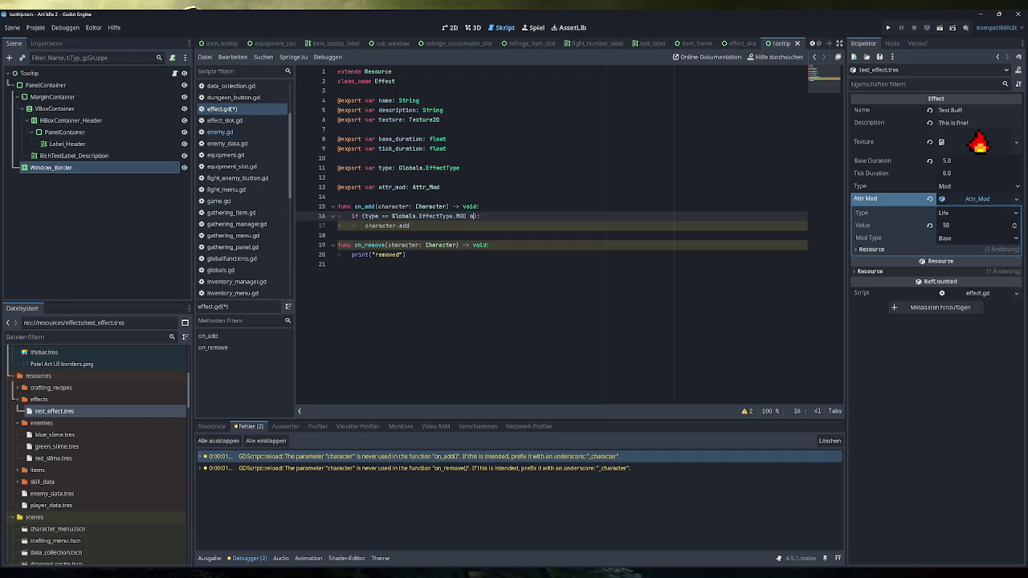
pyautogui.write('character')
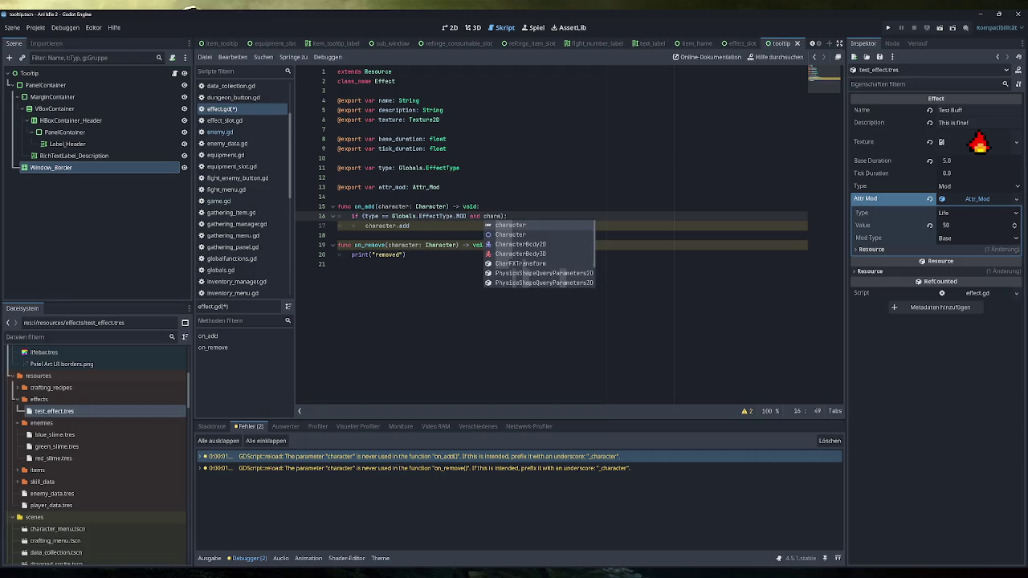
pyautogui.write(' is Player')
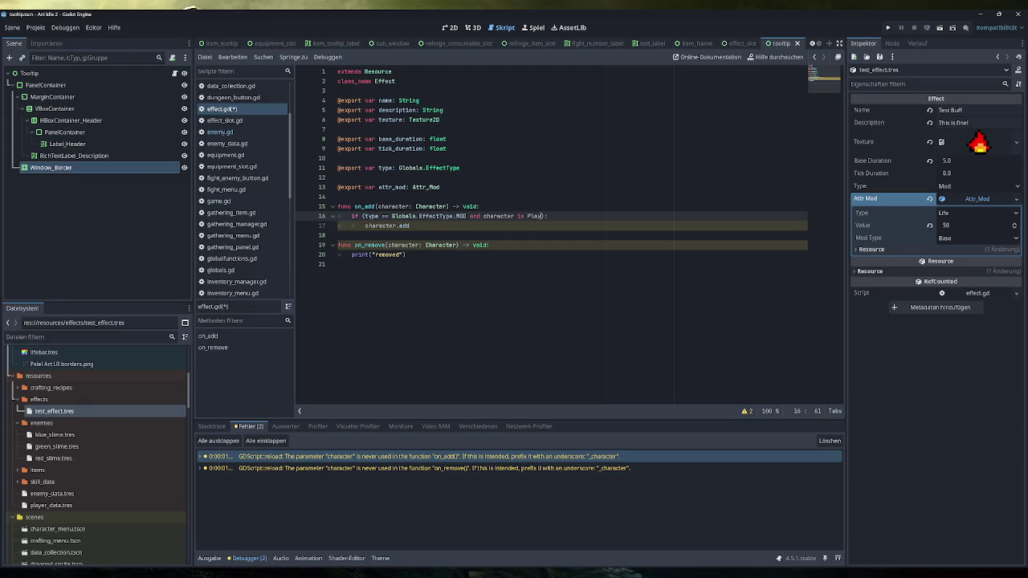
pyautogui.click(338, 197)
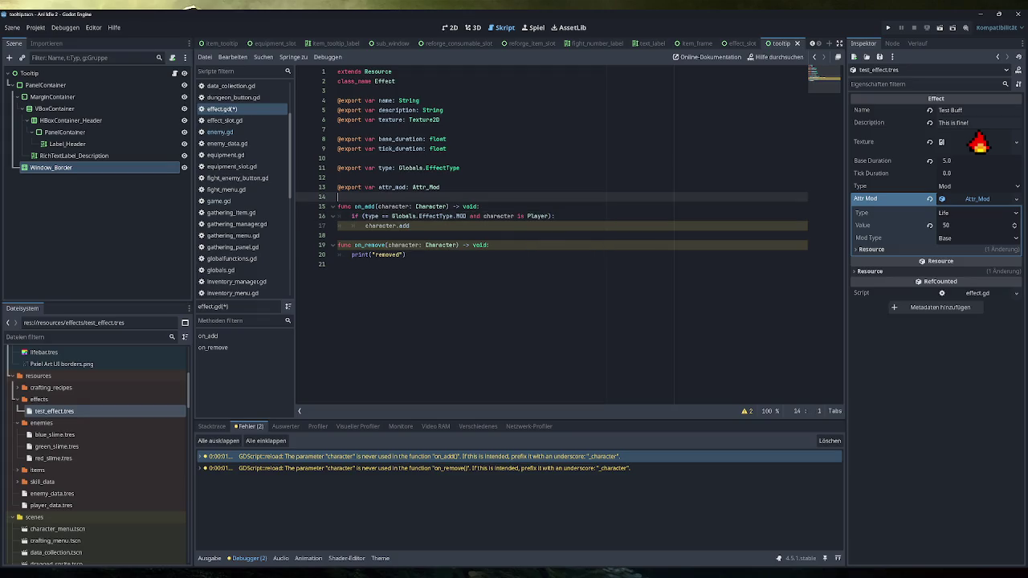
pyautogui.click(410, 226)
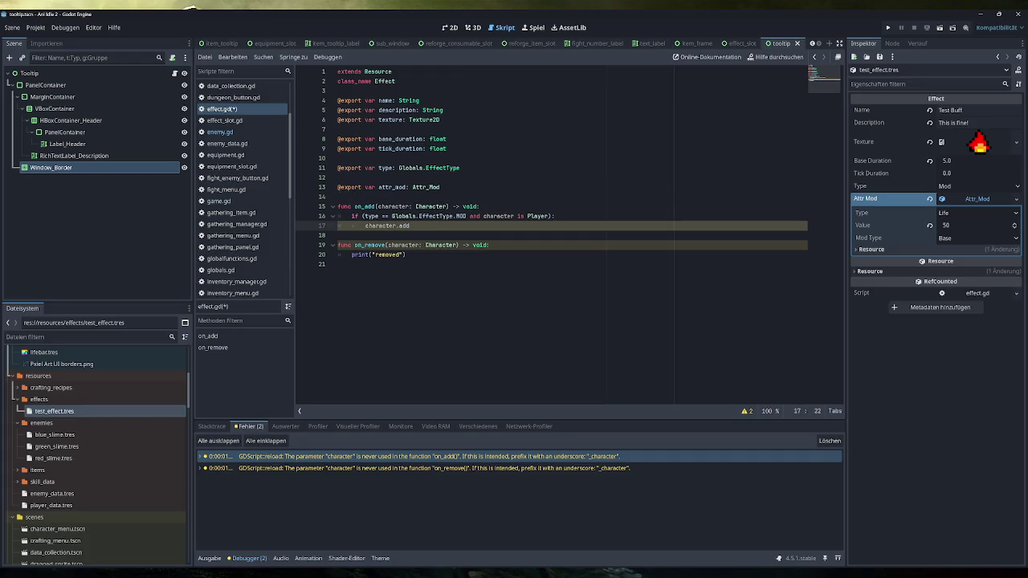
pyautogui.scroll(-6, 249, 201)
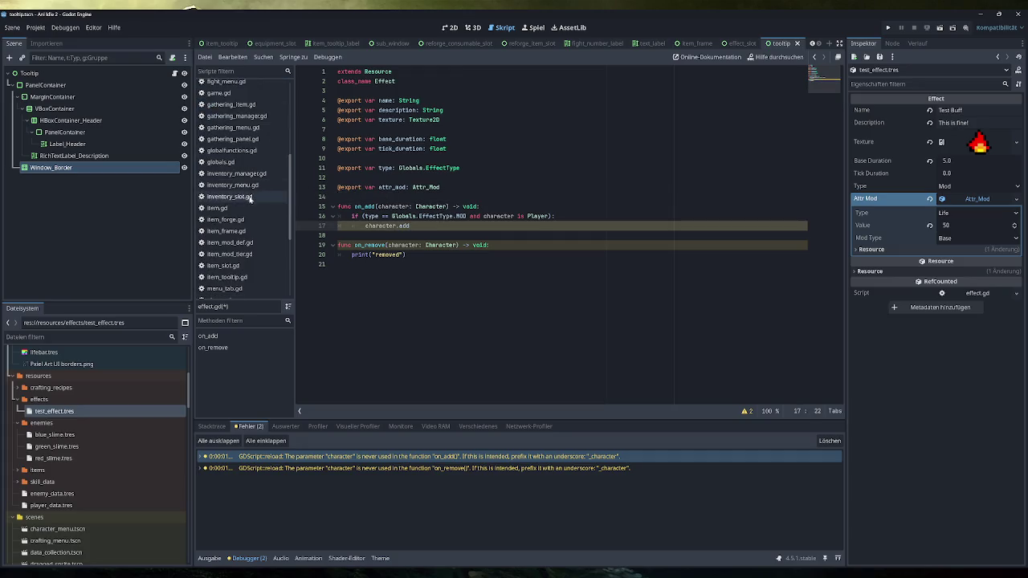
# Step: Open player.gd and expand add_skill_mods_to_player to read its body
pyautogui.click(247, 193)
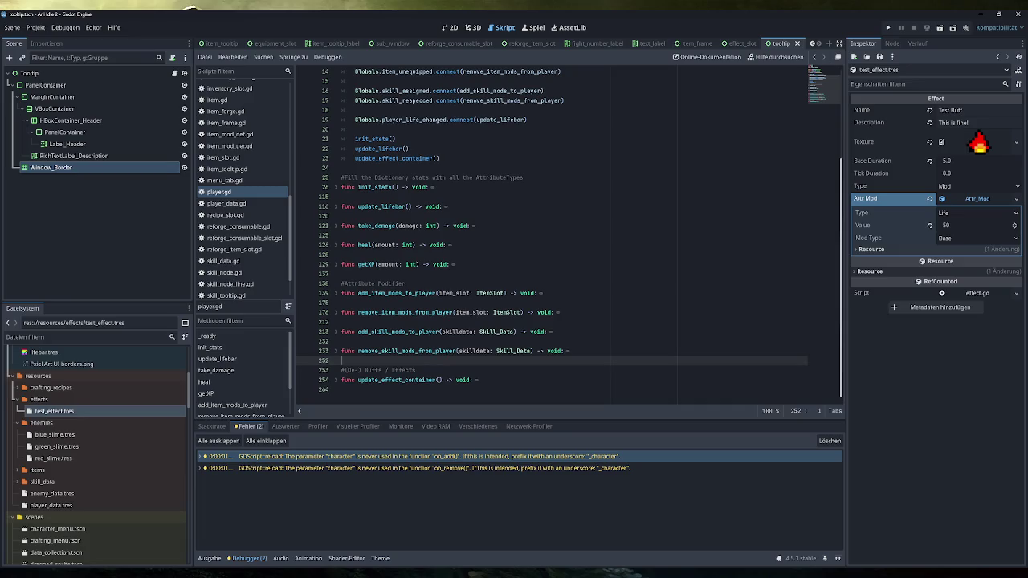
pyautogui.doubleClick(396, 293)
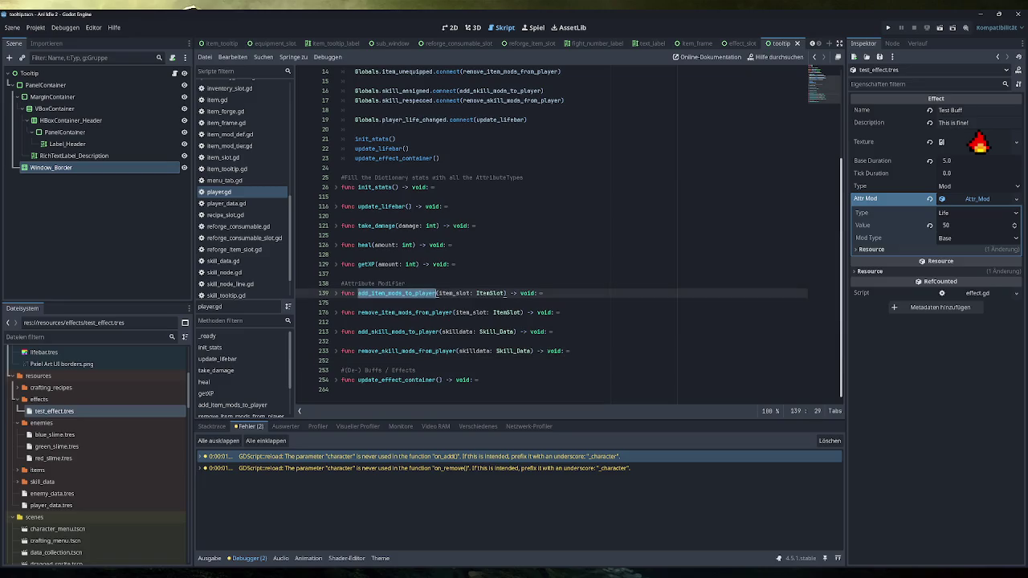
pyautogui.click(336, 333)
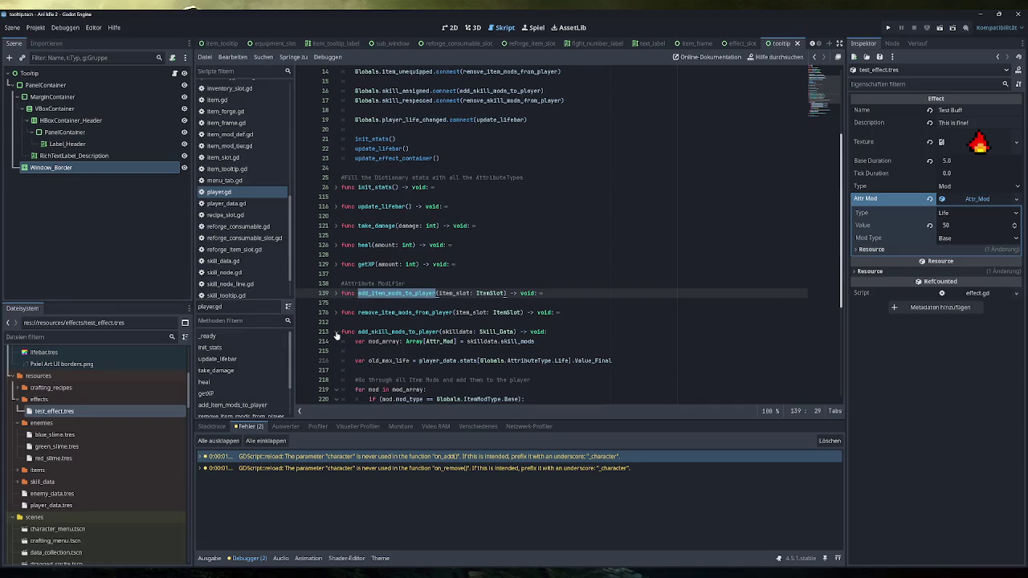
pyautogui.scroll(-3, 337, 336)
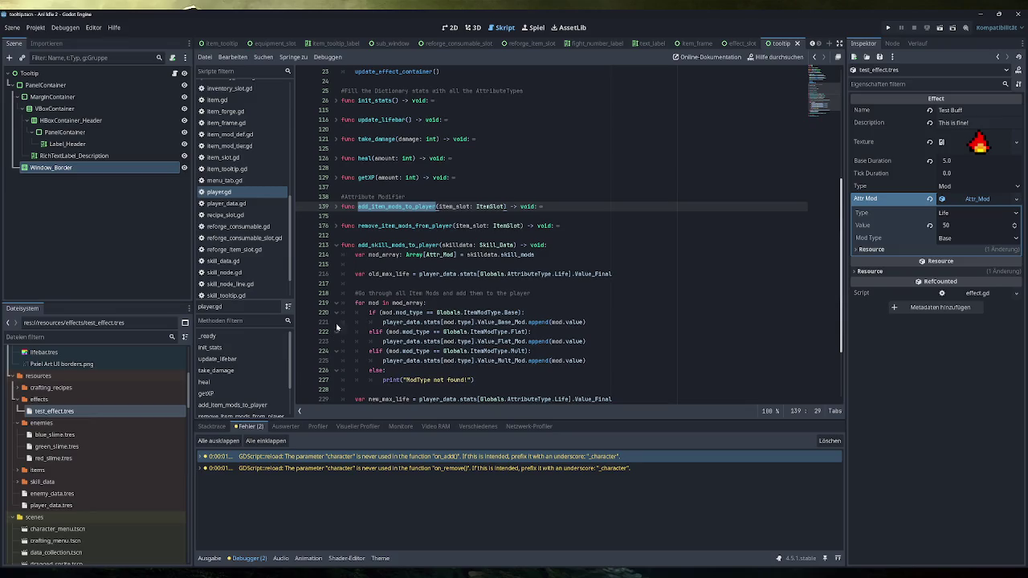
pyautogui.click(336, 249)
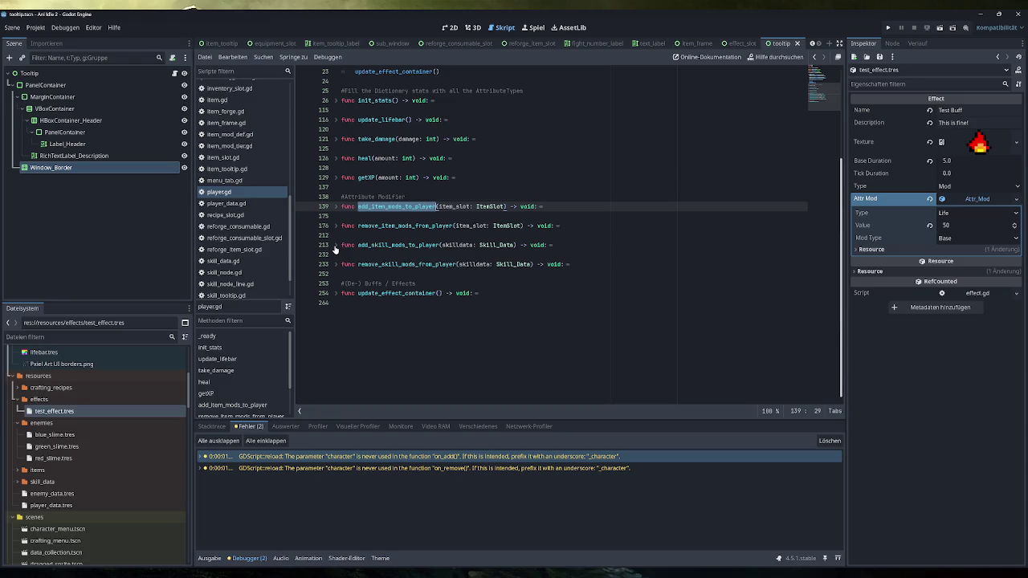
# Step: Re-expand add_skill_mods_to_player and briefly unfold add_item_mods_to_player at line 139
pyautogui.click(336, 247)
pyautogui.scroll(-2, 336, 250)
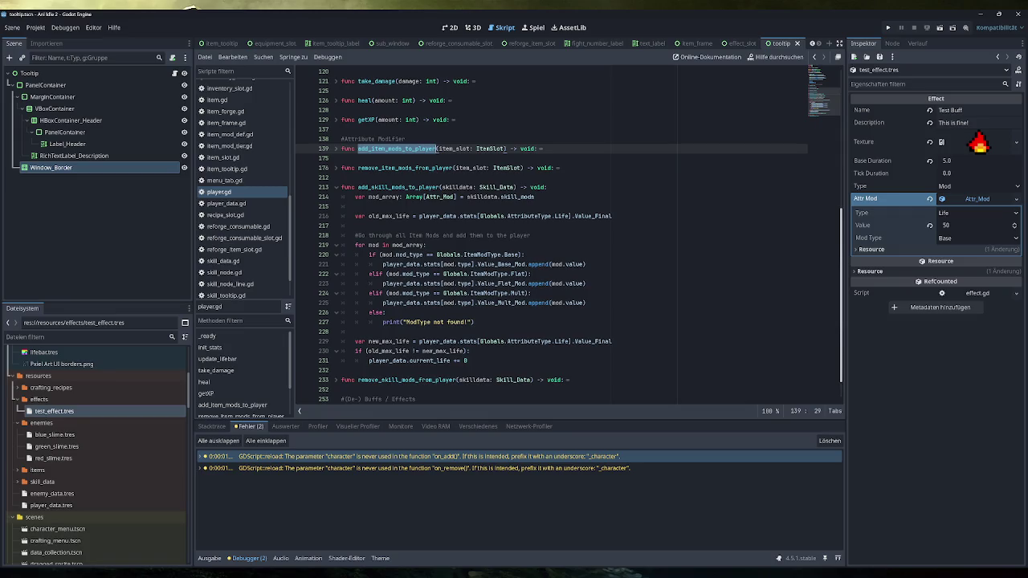
pyautogui.moveTo(434, 304)
pyautogui.click(337, 149)
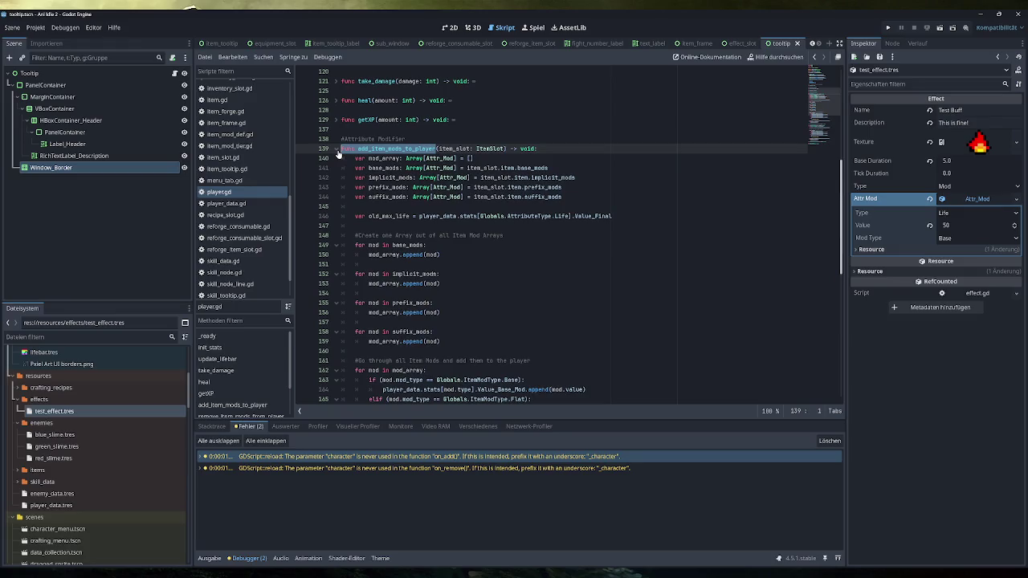
pyautogui.click(338, 149)
pyautogui.click(338, 150)
pyautogui.click(338, 150)
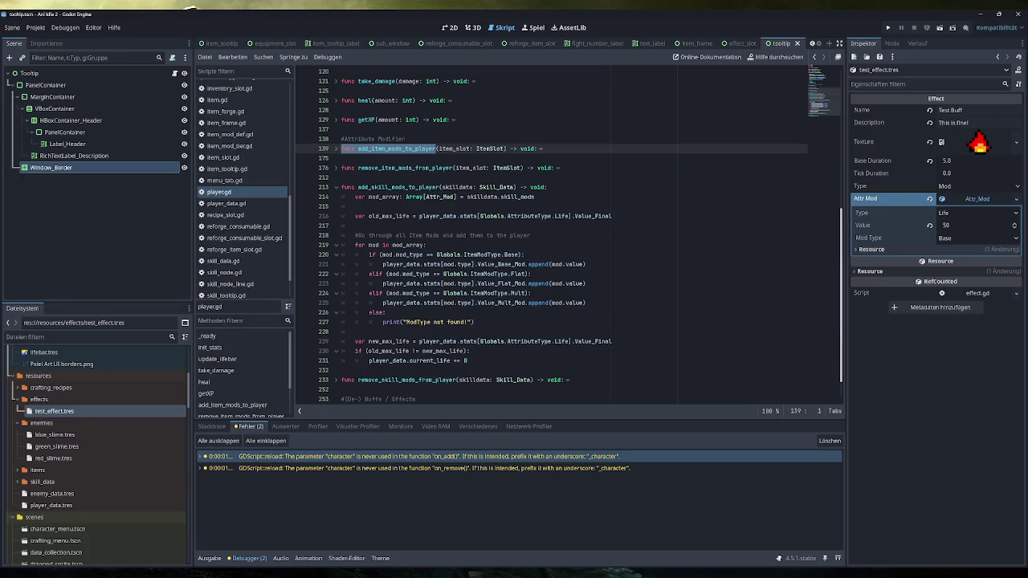
# Step: Fold add_skill_mods_to_player and add blank lines below remove_skill_mods_from_player
pyautogui.click(336, 187)
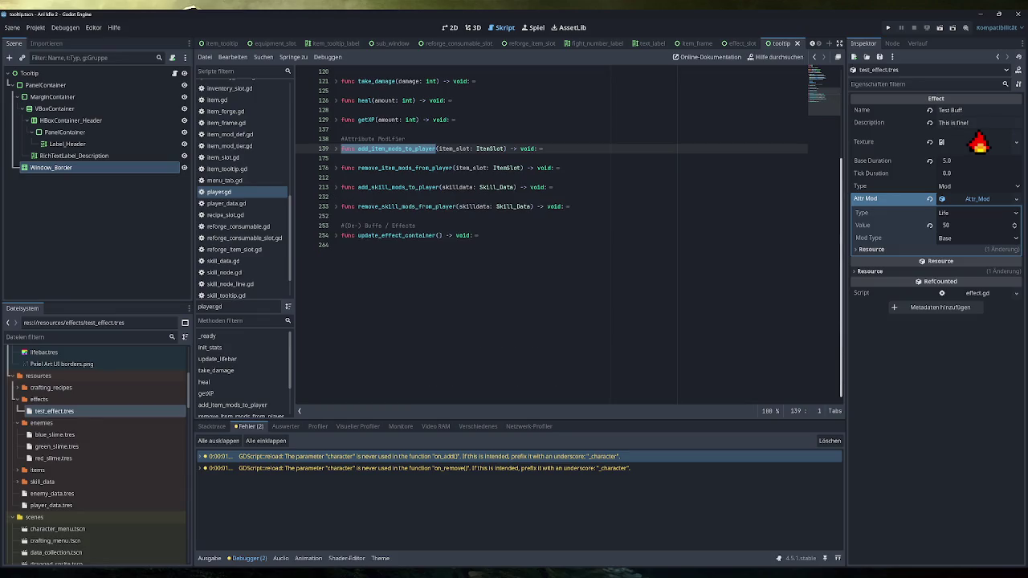
pyautogui.click(345, 216)
pyautogui.press('Return')
pyautogui.press('Return')
pyautogui.press('Up')
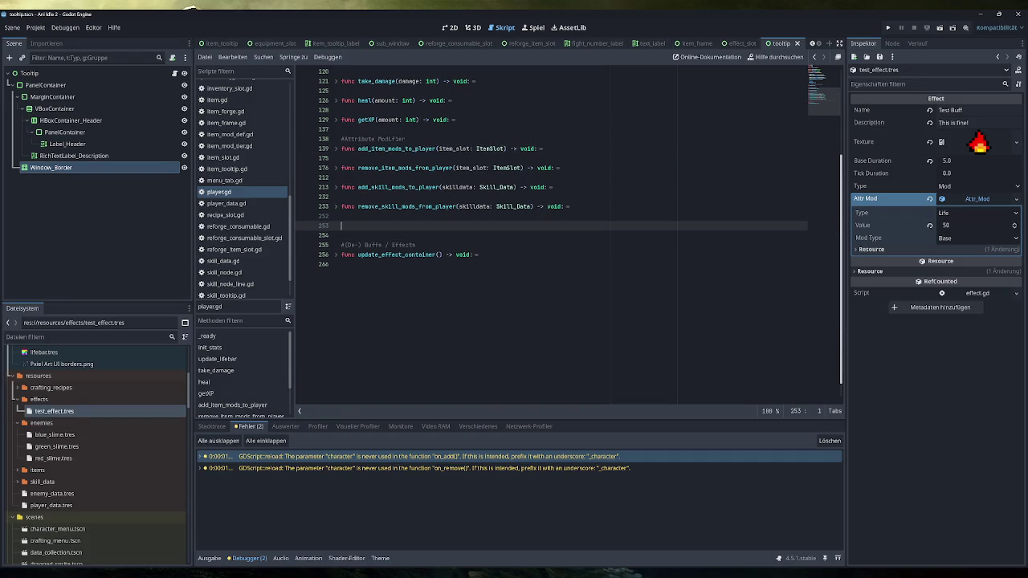
# Step: Start a new 'func add_effect_mod' line, fixing the underscore and dropping the trailing s
pyautogui.write('func add_')
pyautogui.write('effect_mo')
pyautogui.click(381, 226)
pyautogui.press('BackSpace')
pyautogui.write('_')
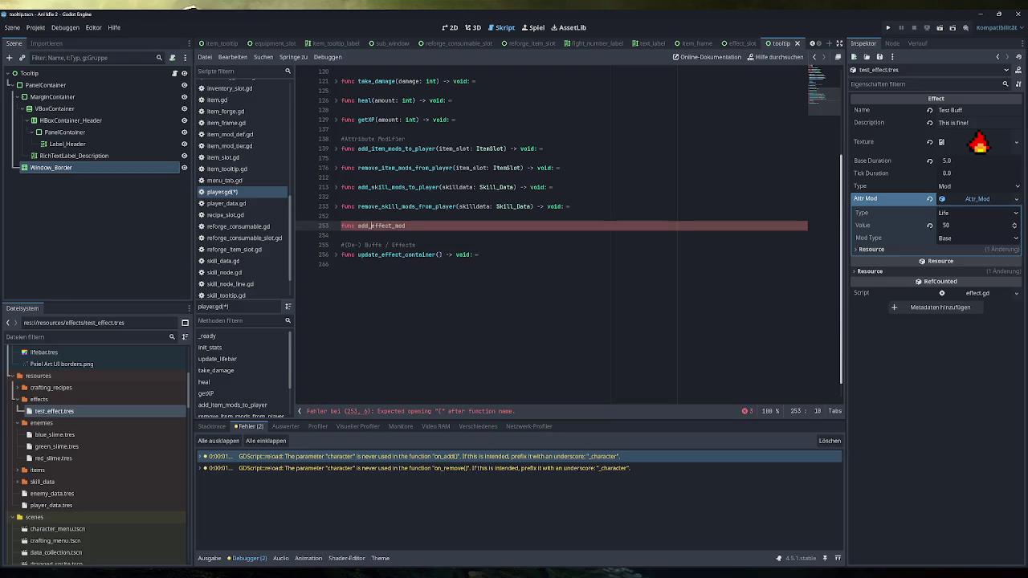
pyautogui.press('End')
pyautogui.press('BackSpace')
pyautogui.click(336, 188)
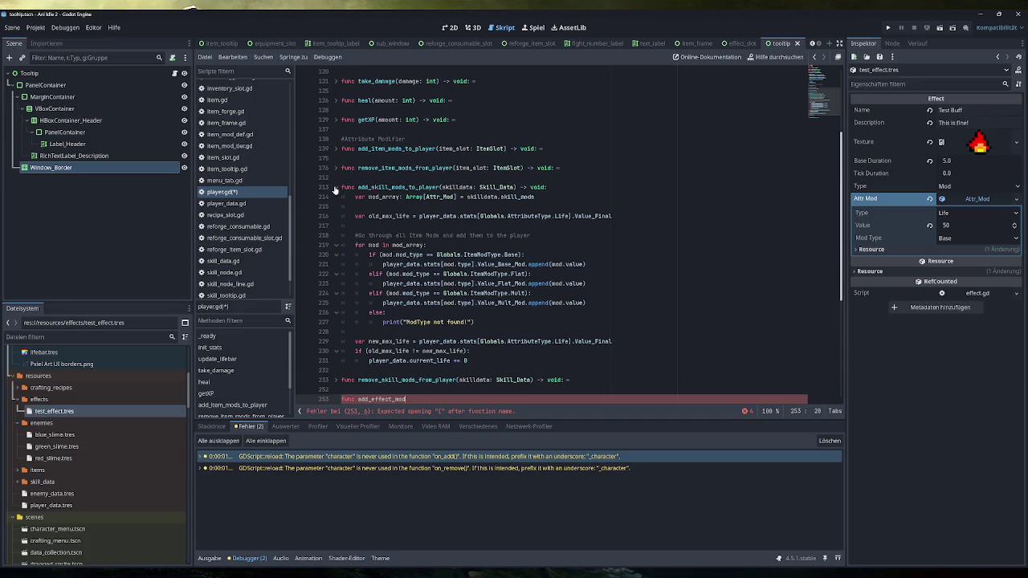
# Step: Review add_skill_mods_to_player's mod_array, old_max_life and Base/Flat/Mult mod loop branches
pyautogui.moveTo(381, 197); pyautogui.dragTo(530, 197)
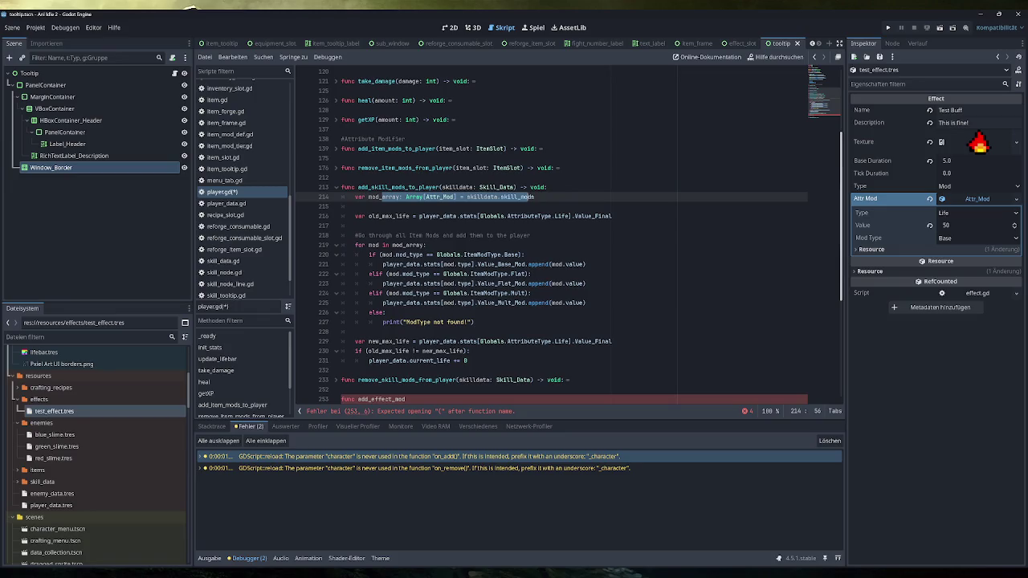
pyautogui.moveTo(369, 216); pyautogui.dragTo(560, 216)
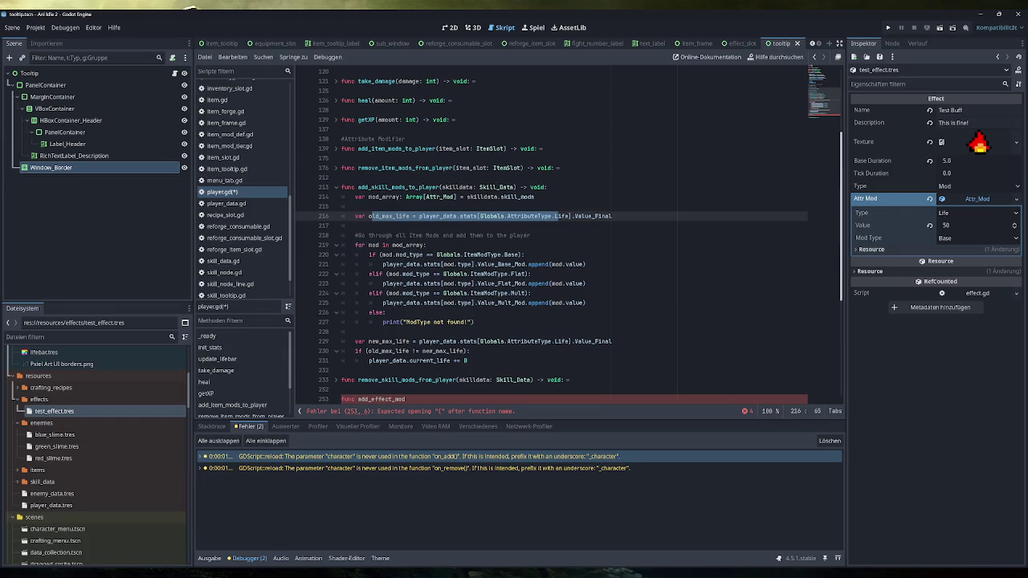
pyautogui.moveTo(356, 245); pyautogui.dragTo(428, 245)
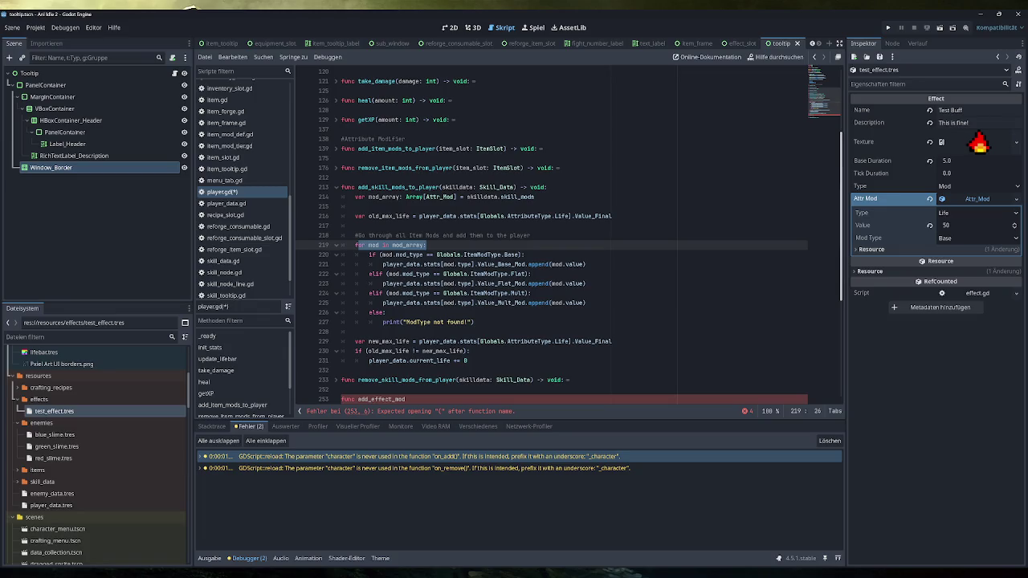
pyautogui.moveTo(590, 264); pyautogui.dragTo(465, 254)
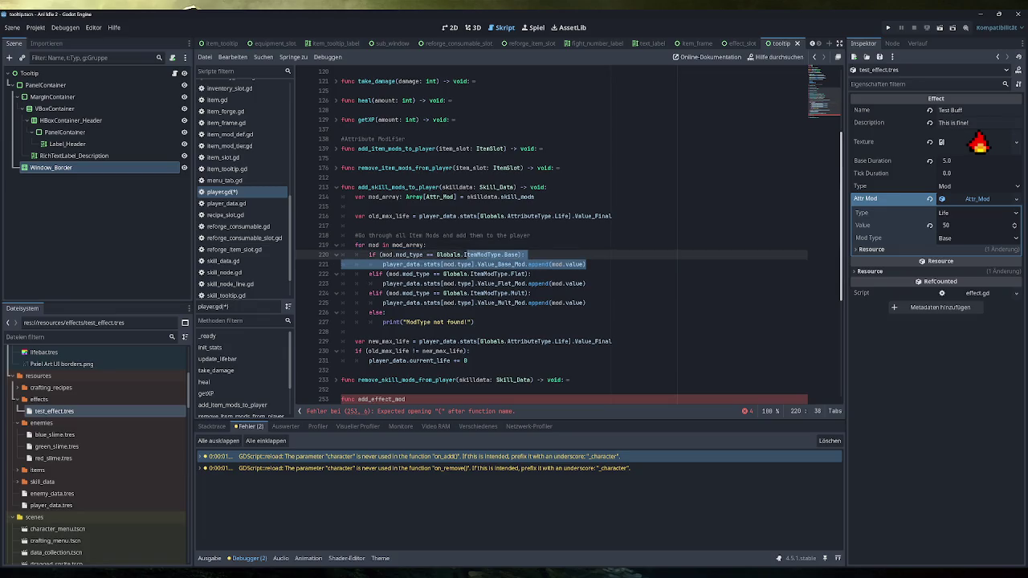
pyautogui.moveTo(587, 284); pyautogui.dragTo(477, 274)
pyautogui.moveTo(586, 303); pyautogui.dragTo(476, 293)
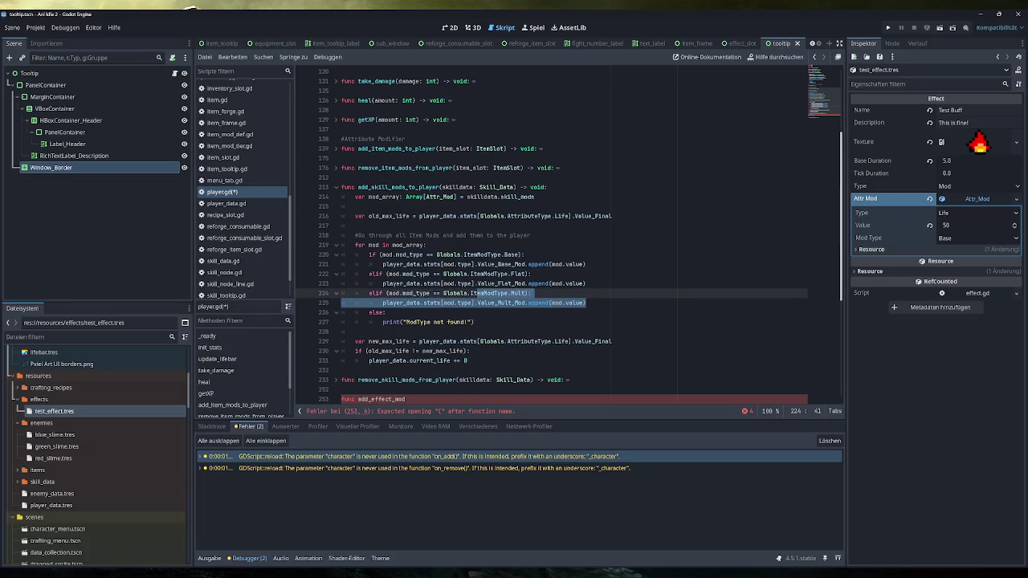
# Step: Undo the unfinished add_effect_mod line with Ctrl+Z
pyautogui.click(587, 302)
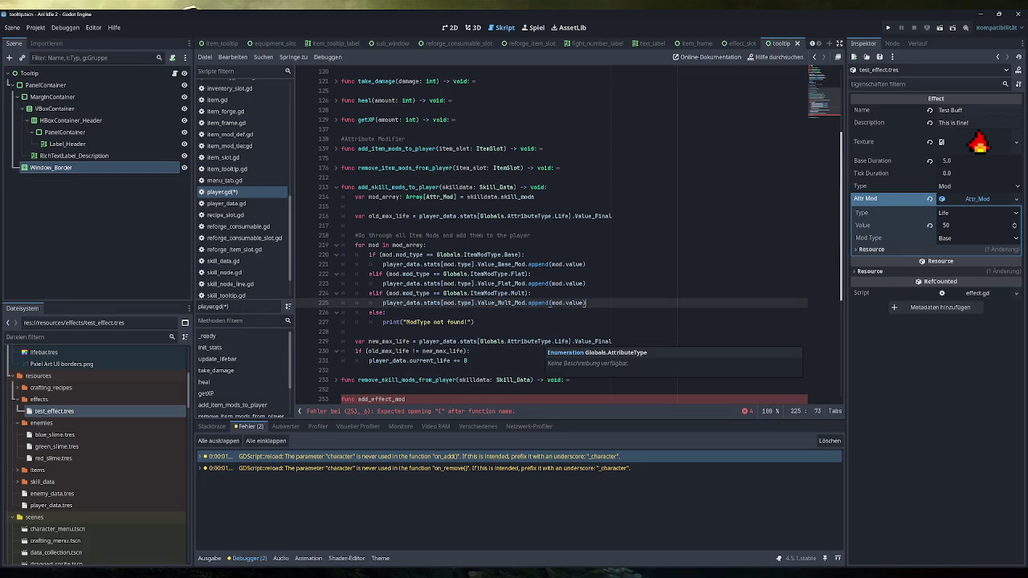
pyautogui.scroll(-2, 554, 241)
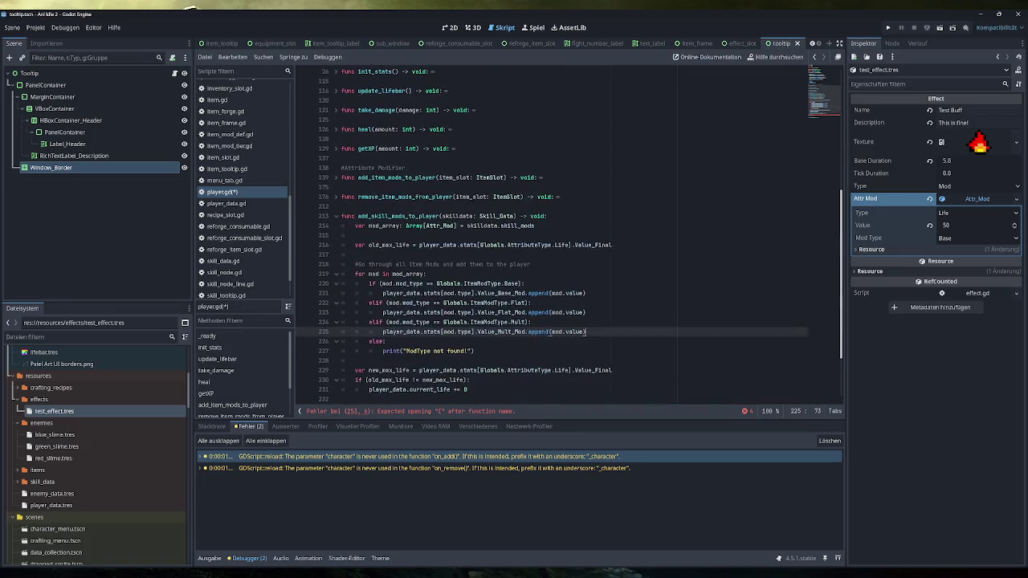
pyautogui.hotkey('ctrl', 'z')
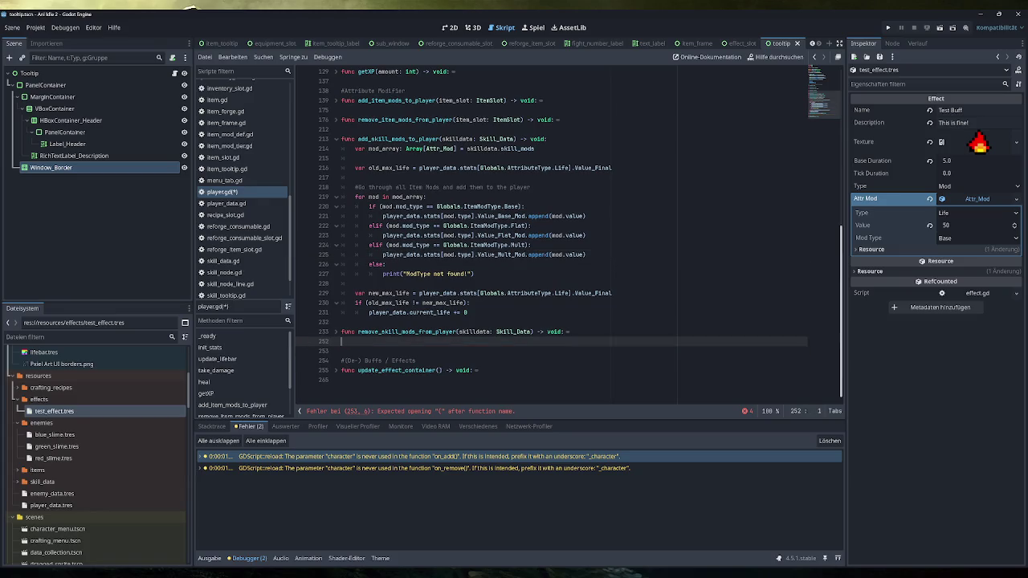
# Step: Fold remove_skill_mods_from_player and compare the skilldata and item_slot parameters
pyautogui.click(337, 342)
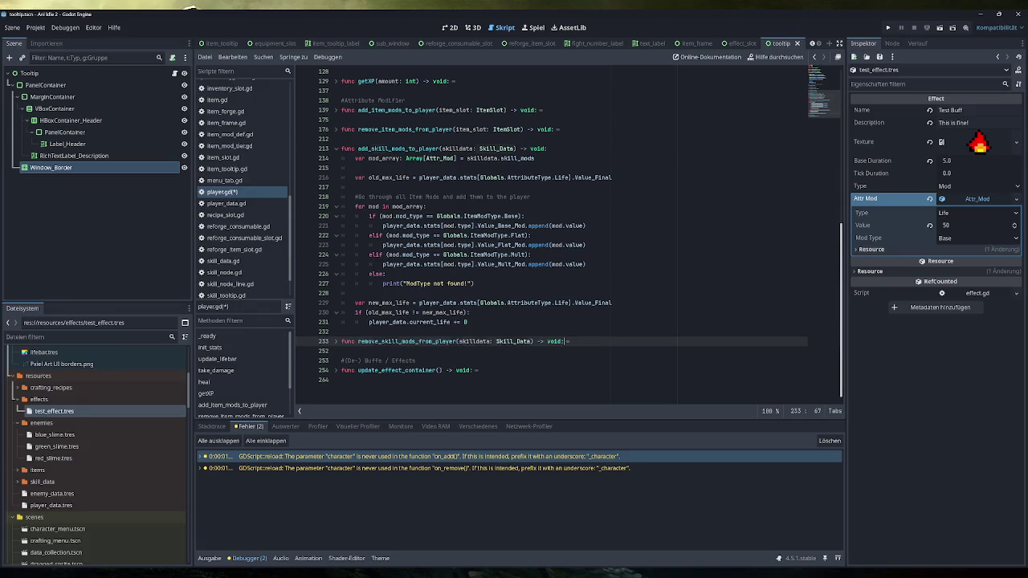
pyautogui.doubleClick(458, 148)
pyautogui.doubleClick(455, 111)
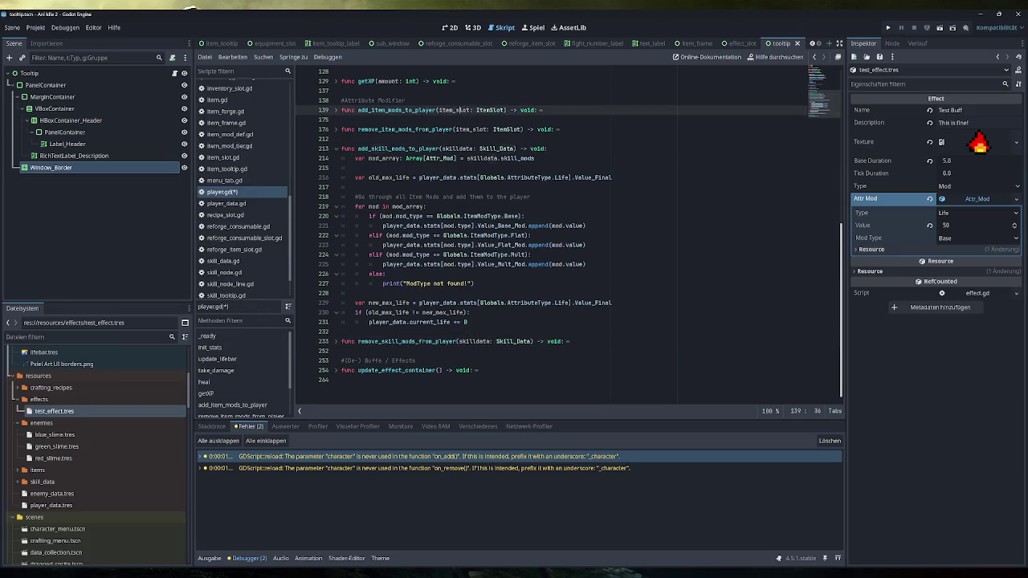
# Step: Expand add_item_mods_to_player and review its mod array declarations (140–144) and collecting loops (149–159)
pyautogui.click(337, 111)
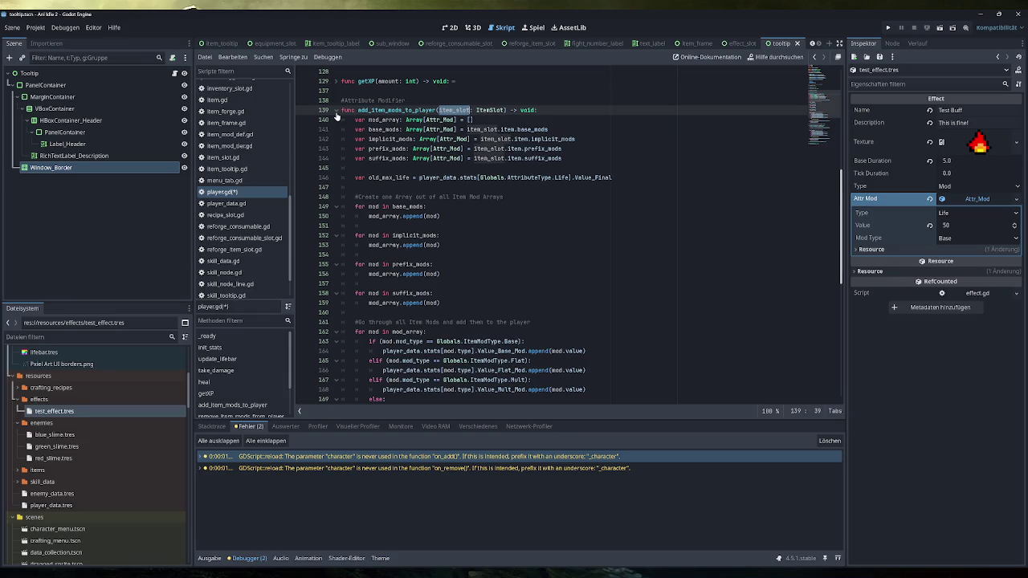
pyautogui.scroll(-5, 338, 116)
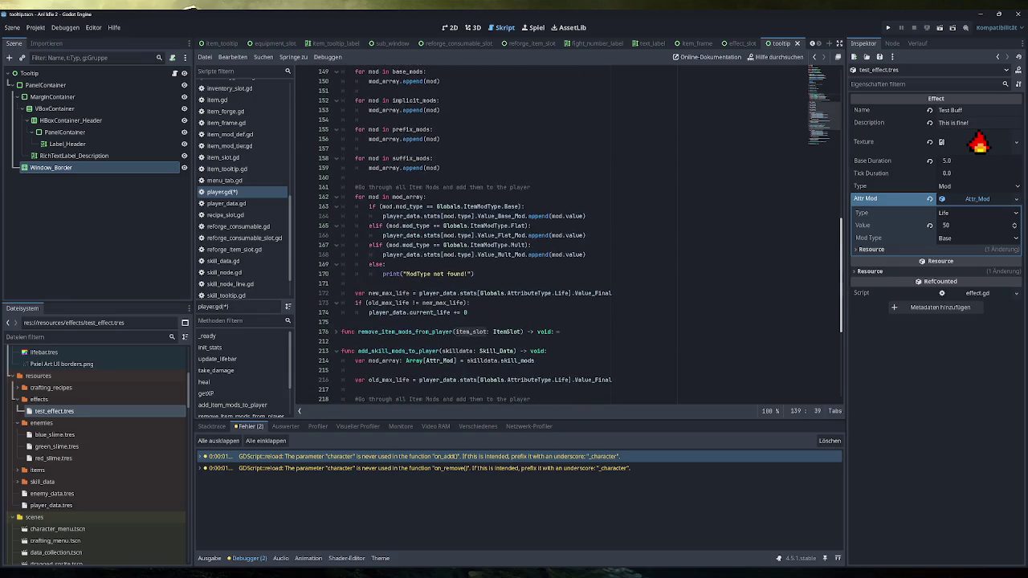
pyautogui.moveTo(466, 246)
pyautogui.scroll(3, 569, 235)
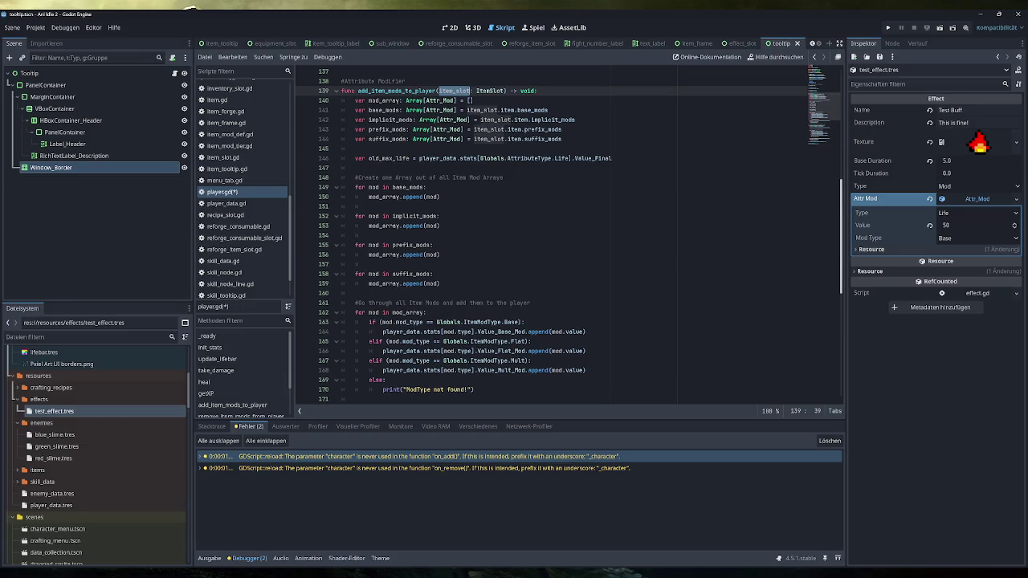
pyautogui.moveTo(562, 139)
pyautogui.mouseDown()
pyautogui.moveTo(506, 139)
pyautogui.moveTo(354, 100)
pyautogui.mouseUp()
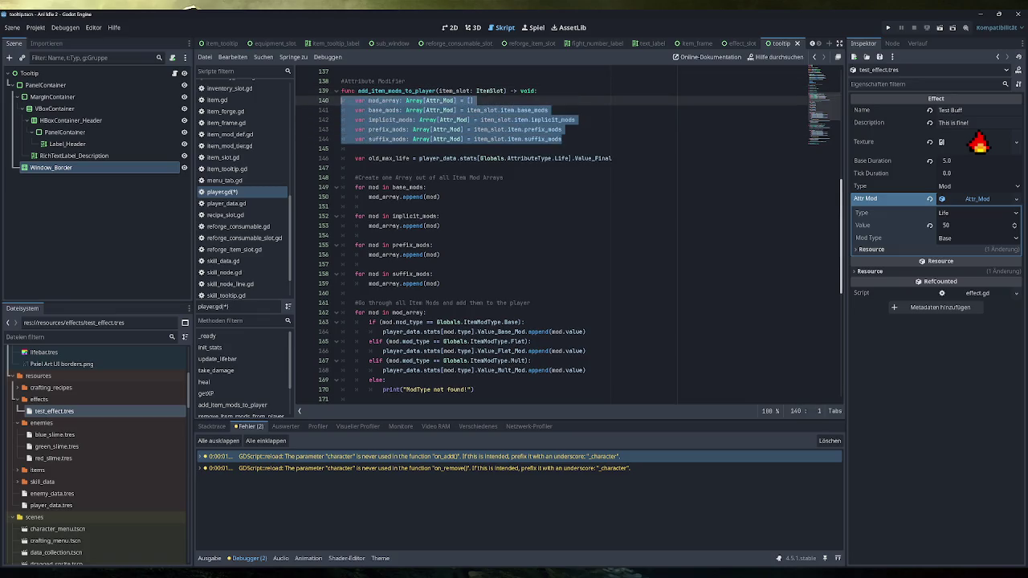
pyautogui.click(441, 284)
pyautogui.moveTo(441, 284); pyautogui.dragTo(342, 188)
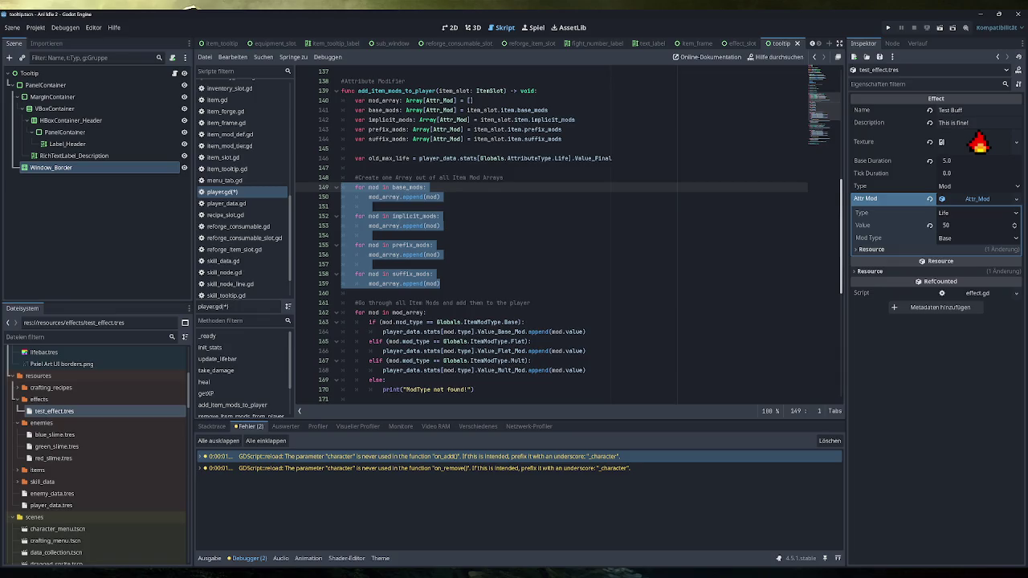
pyautogui.click(390, 110)
pyautogui.press('Down')
pyautogui.press('Down')
pyautogui.press('Down')
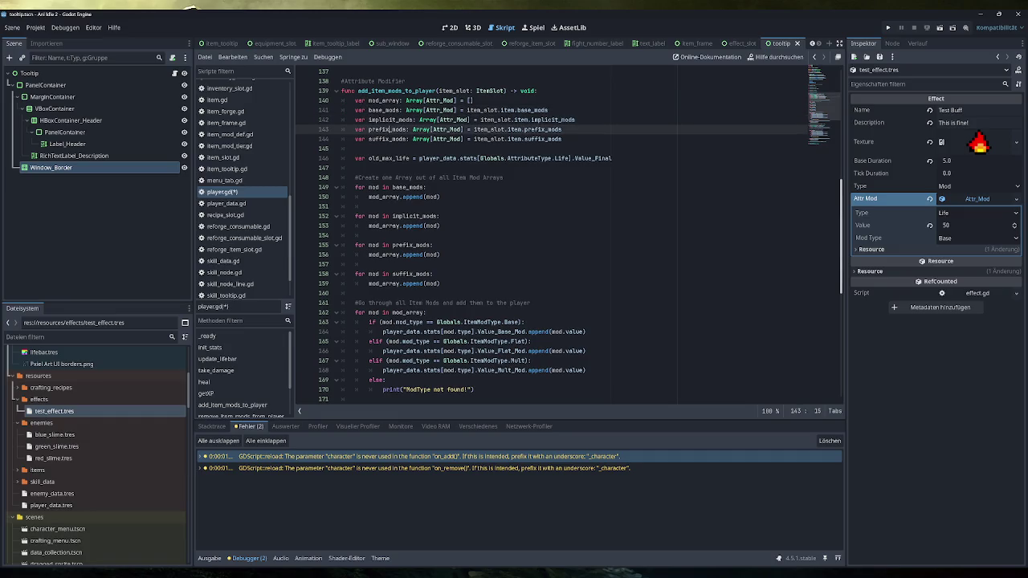
pyautogui.moveTo(441, 283)
pyautogui.mouseDown()
pyautogui.moveTo(355, 236)
pyautogui.moveTo(355, 187)
pyautogui.mouseUp()
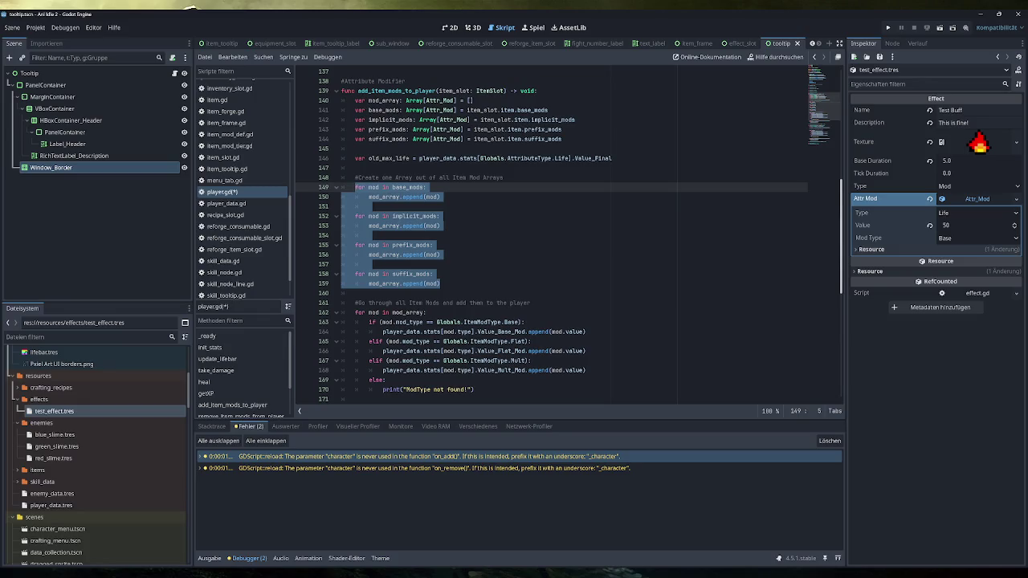
pyautogui.scroll(3, 255, 159)
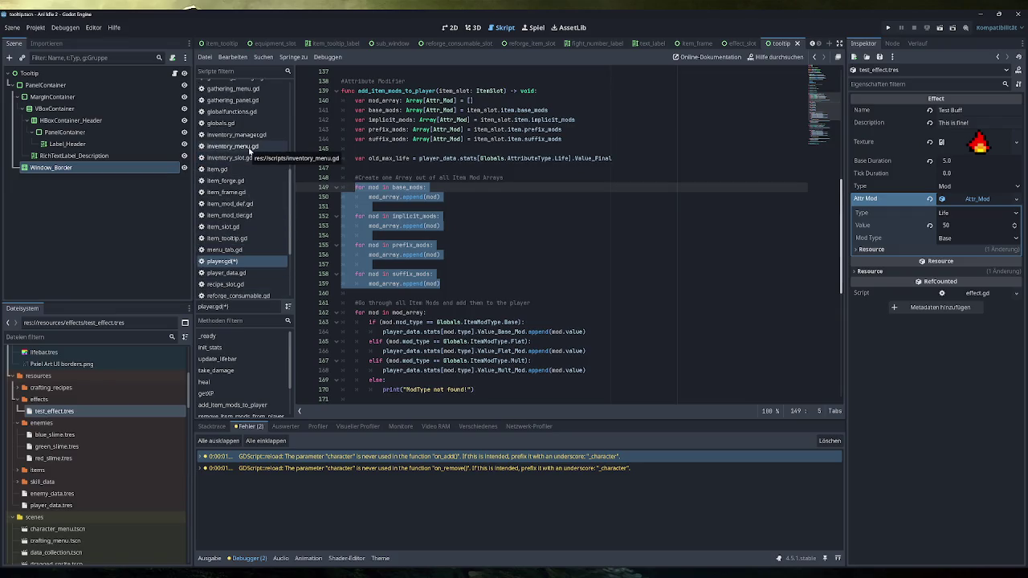
# Step: In inventory_manager.gd, inspect equip_item's Globals.item_equipped.emit call on line 115
pyautogui.click(237, 134)
pyautogui.scroll(-2, 562, 241)
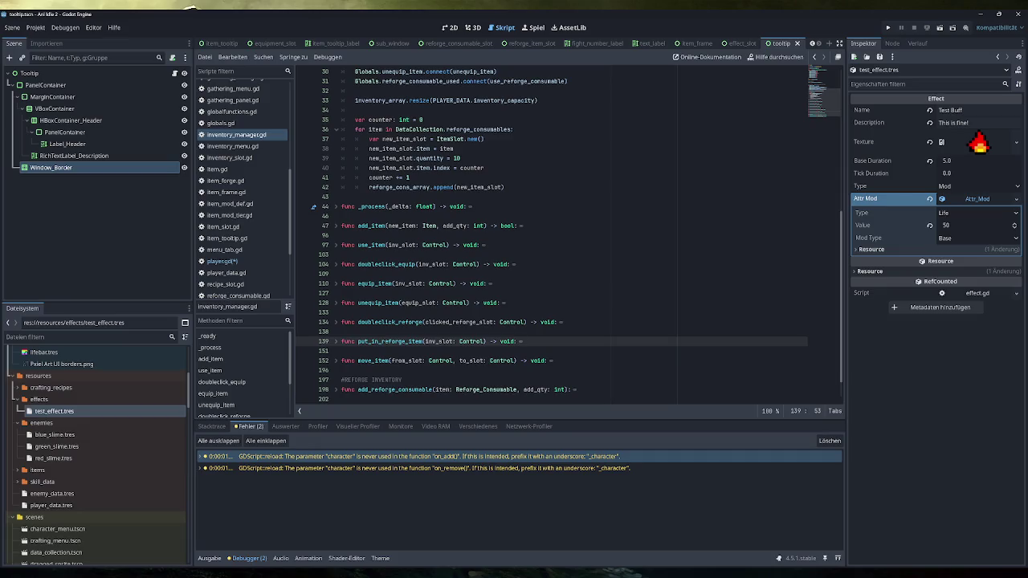
pyautogui.click(335, 264)
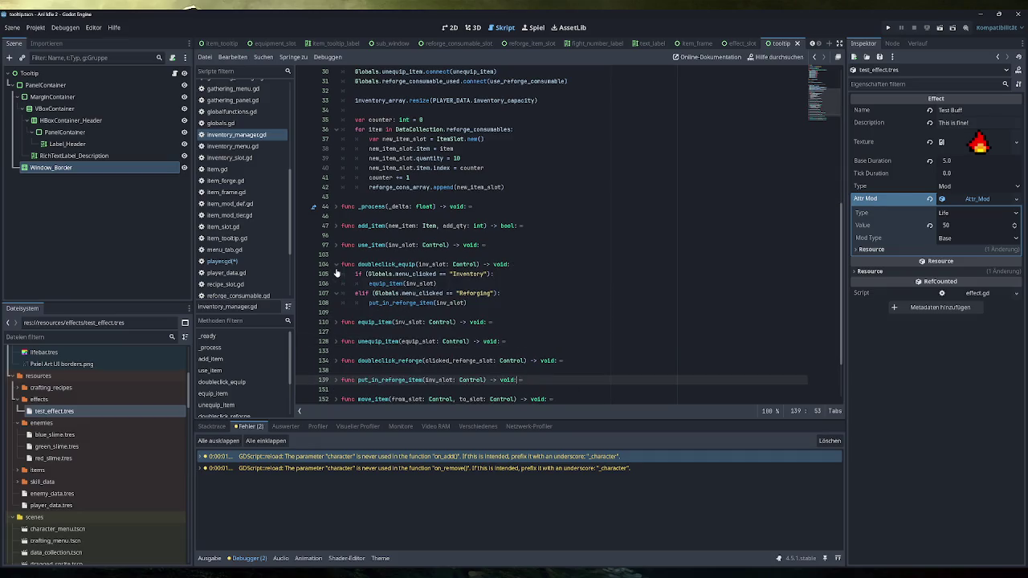
pyautogui.click(336, 264)
pyautogui.click(336, 283)
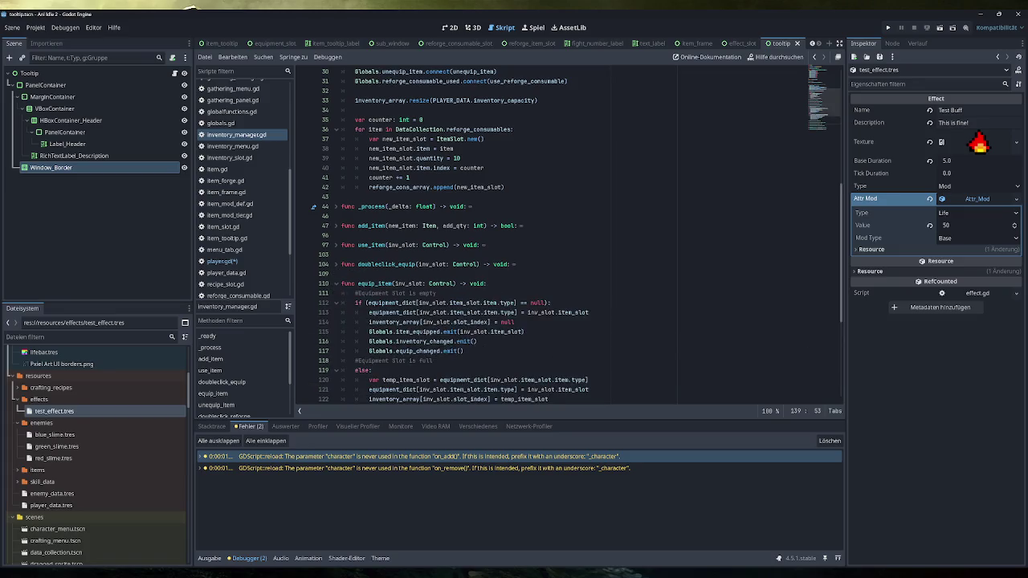
pyautogui.scroll(-4, 336, 286)
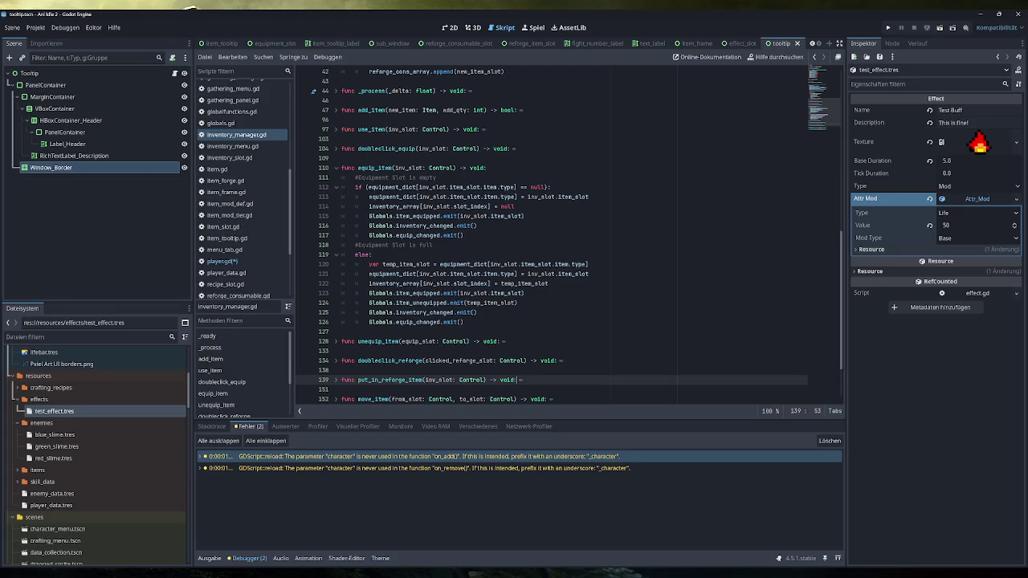
pyautogui.moveTo(368, 216); pyautogui.dragTo(524, 216)
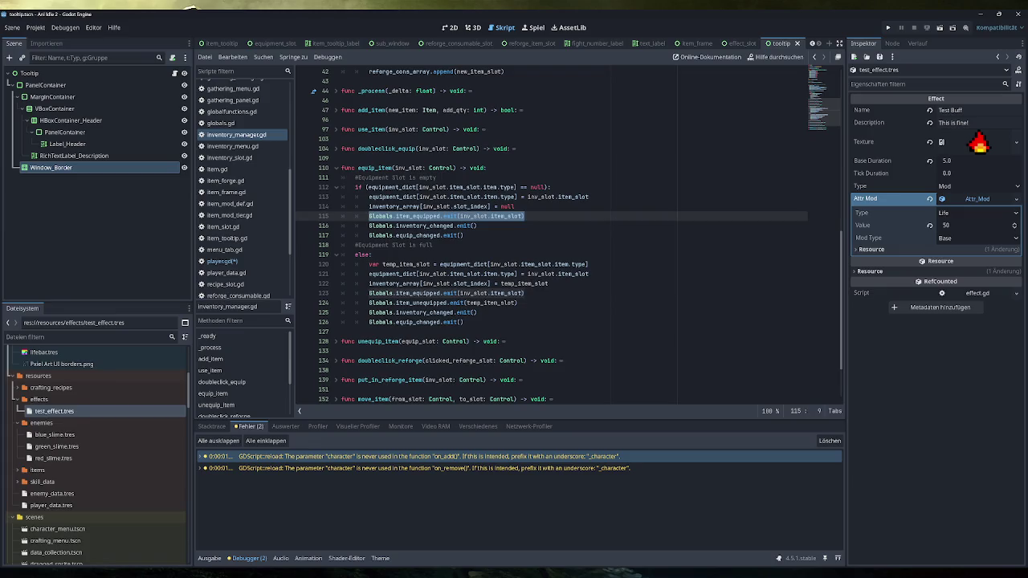
pyautogui.click(233, 262)
# Step: Inspect _ready's item_equipped connection to the add_item_mods_to_player handler
pyautogui.scroll(20, 454, 244)
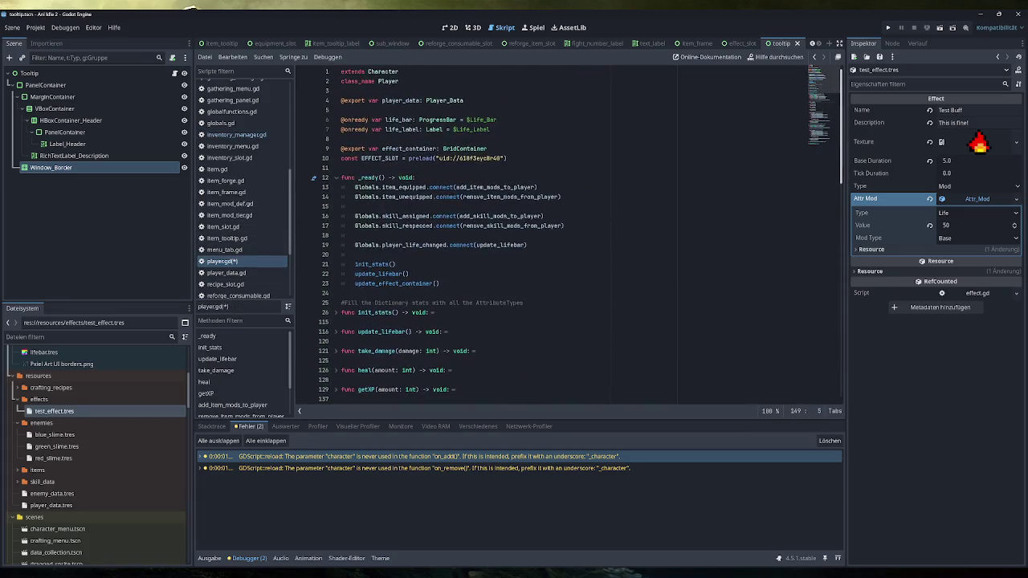
pyautogui.click(537, 187)
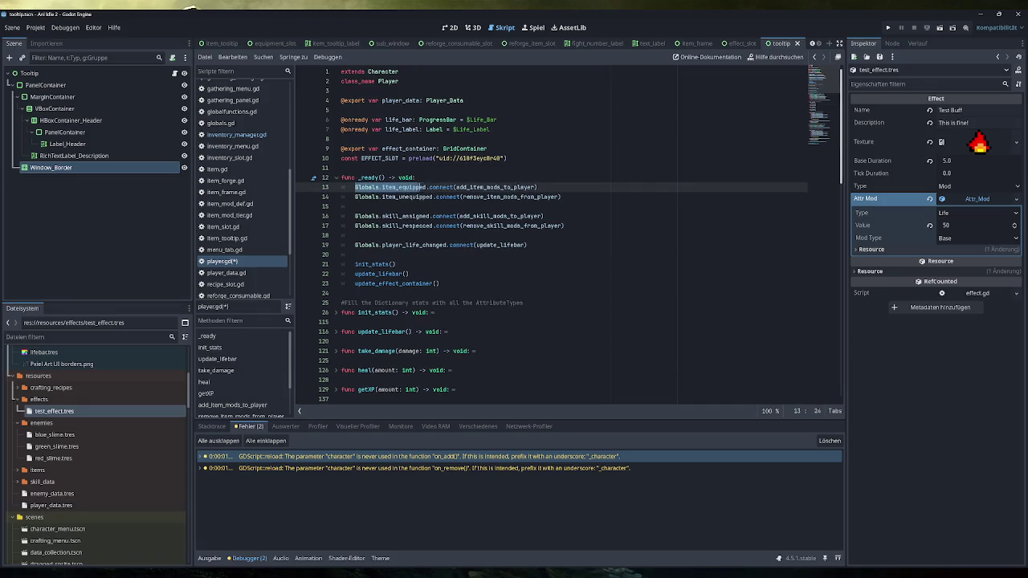
pyautogui.moveTo(537, 187); pyautogui.dragTo(456, 187)
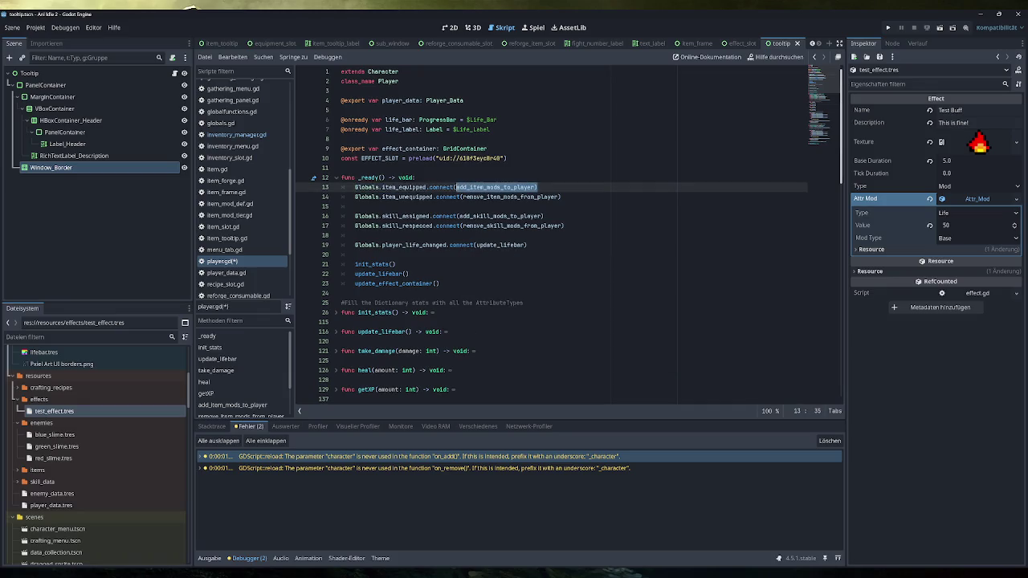
pyautogui.scroll(-7, 562, 237)
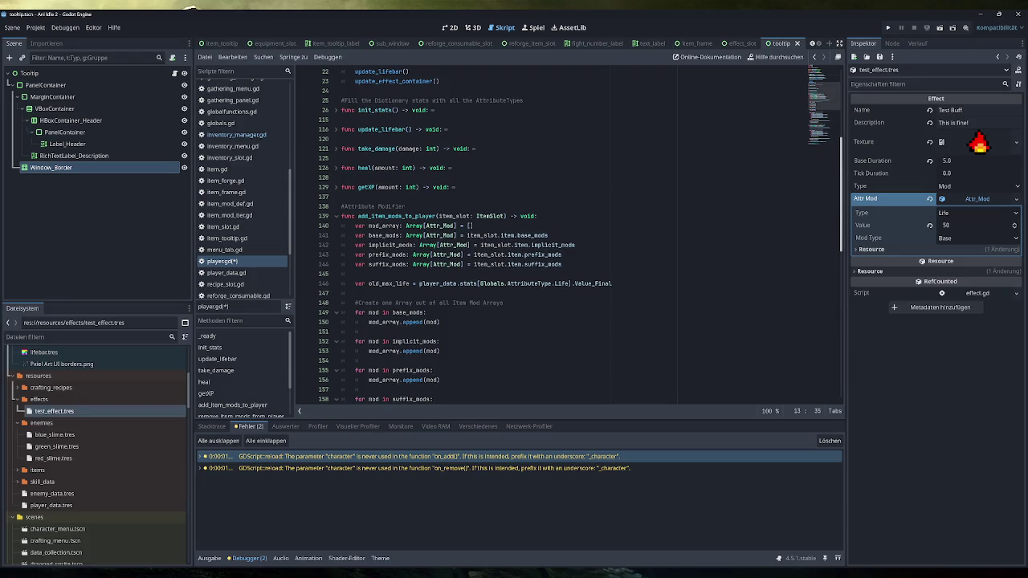
# Step: Review the four item-mod gathering loops and the base, implicit, prefix and suffix array declarations
pyautogui.click(241, 261)
pyautogui.moveTo(480, 263)
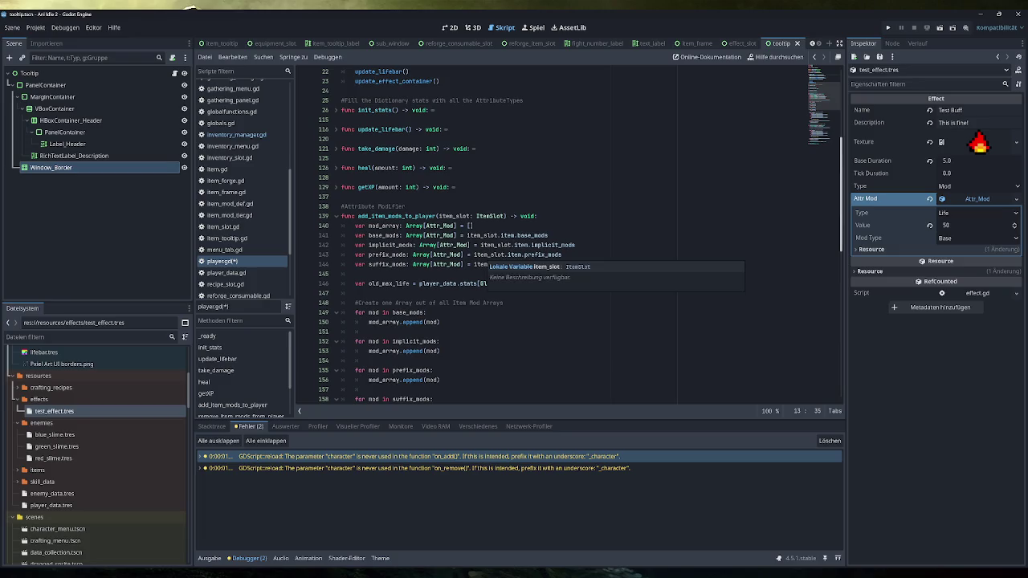
pyautogui.scroll(-2, 481, 264)
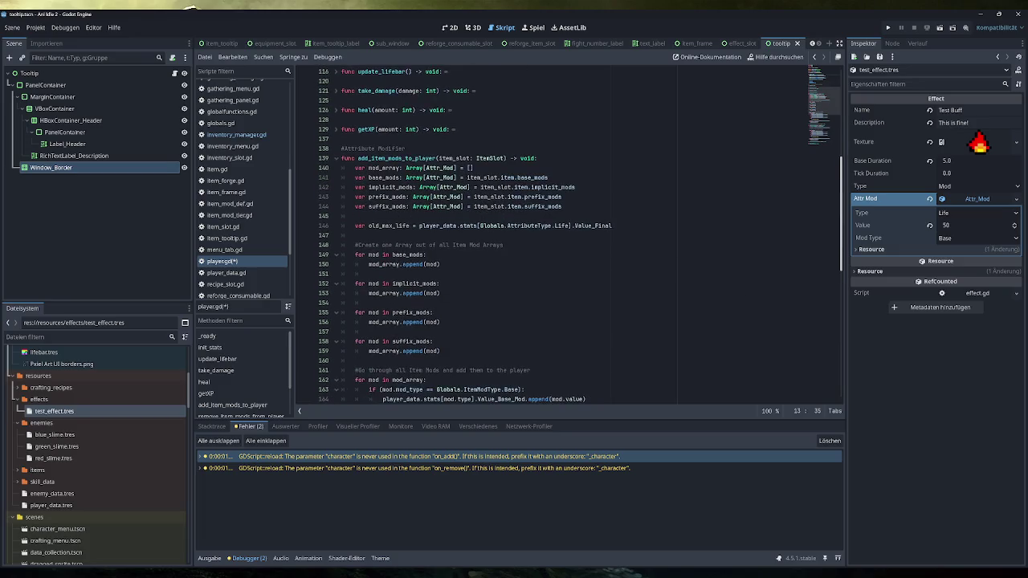
pyautogui.moveTo(440, 351)
pyautogui.mouseDown()
pyautogui.moveTo(363, 274)
pyautogui.moveTo(359, 255)
pyautogui.mouseUp()
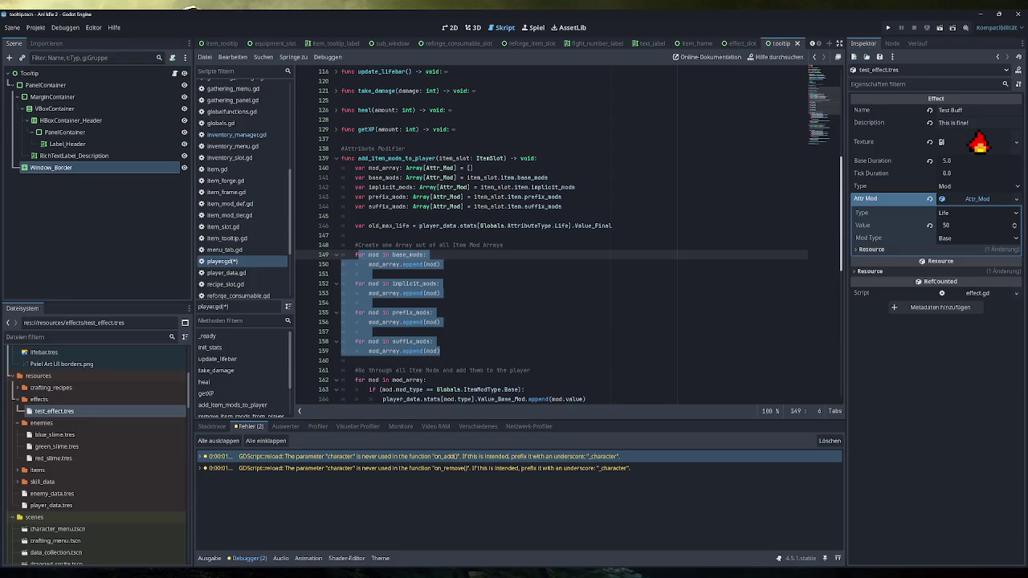
pyautogui.moveTo(562, 207)
pyautogui.mouseDown()
pyautogui.moveTo(401, 206)
pyautogui.moveTo(343, 177)
pyautogui.mouseUp()
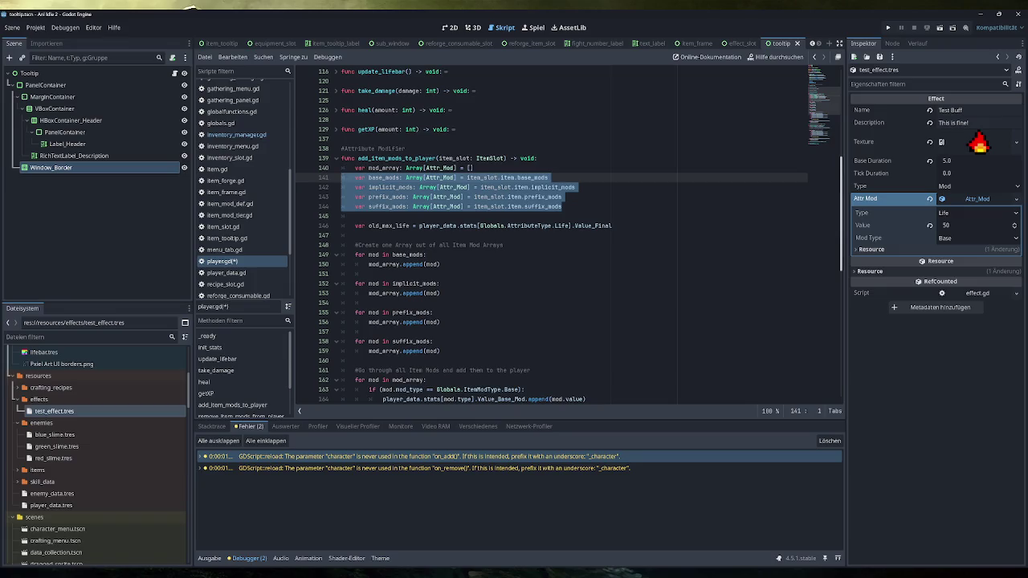
pyautogui.click(388, 178)
pyautogui.press('Down')
pyautogui.press('Down')
pyautogui.press('Down')
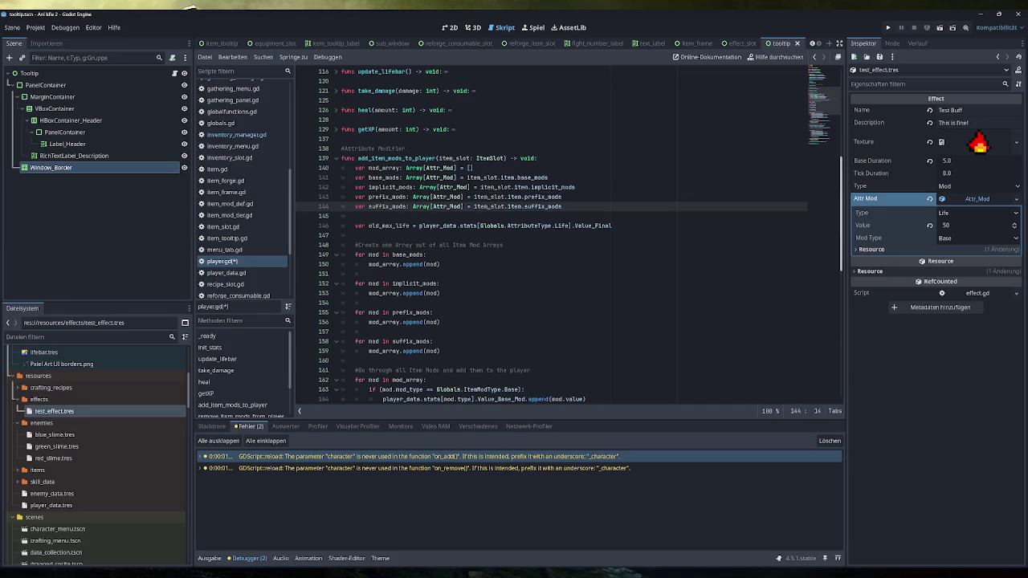
# Step: Scroll through the rest of add_item_mods_to_player to review its body
pyautogui.scroll(-2, 514, 241)
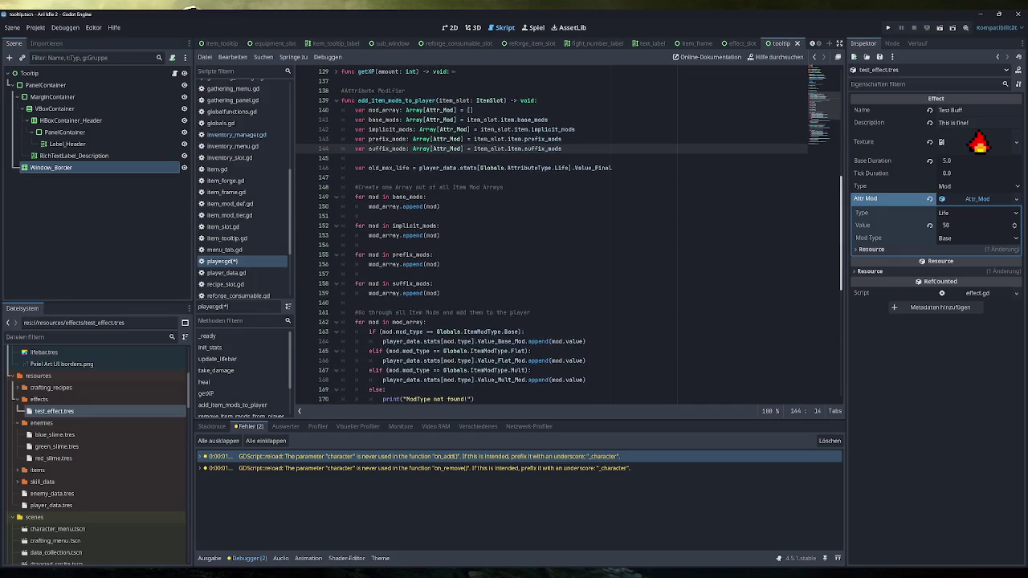
pyautogui.moveTo(562, 158)
pyautogui.mouseDown()
pyautogui.moveTo(450, 289)
pyautogui.moveTo(455, 129)
pyautogui.moveTo(343, 119)
pyautogui.mouseUp()
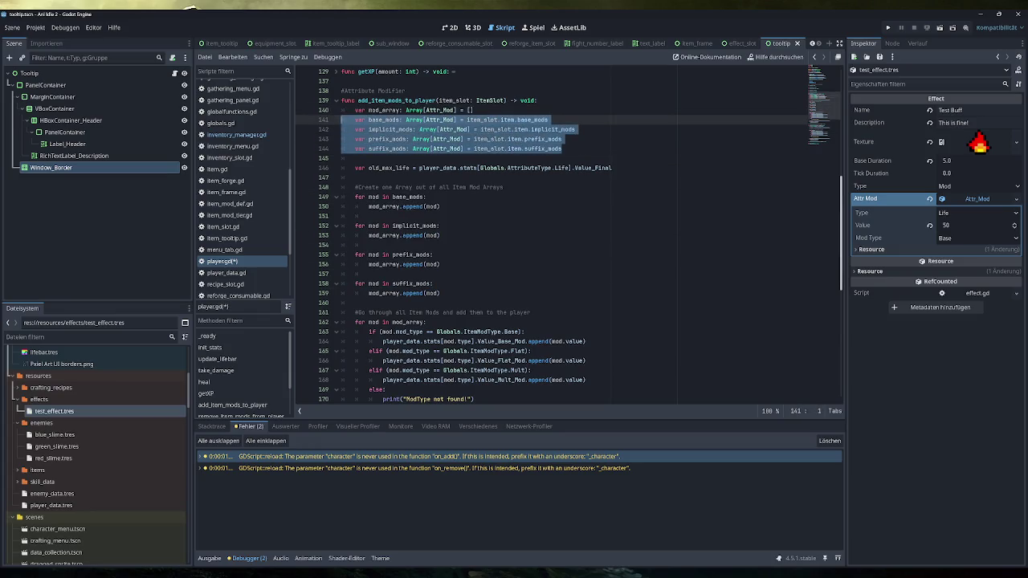
pyautogui.scroll(-4, 562, 233)
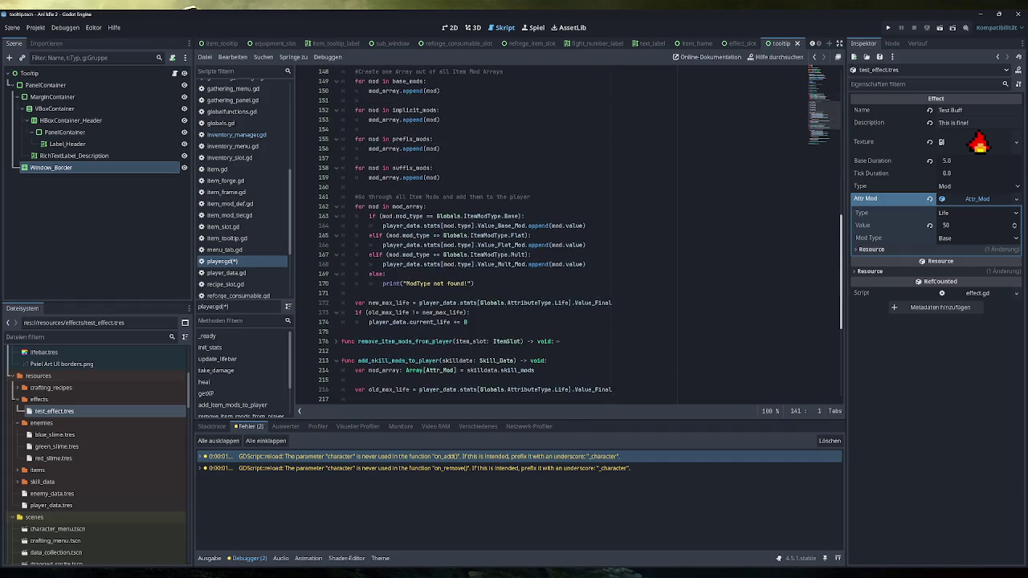
pyautogui.scroll(-5, 514, 255)
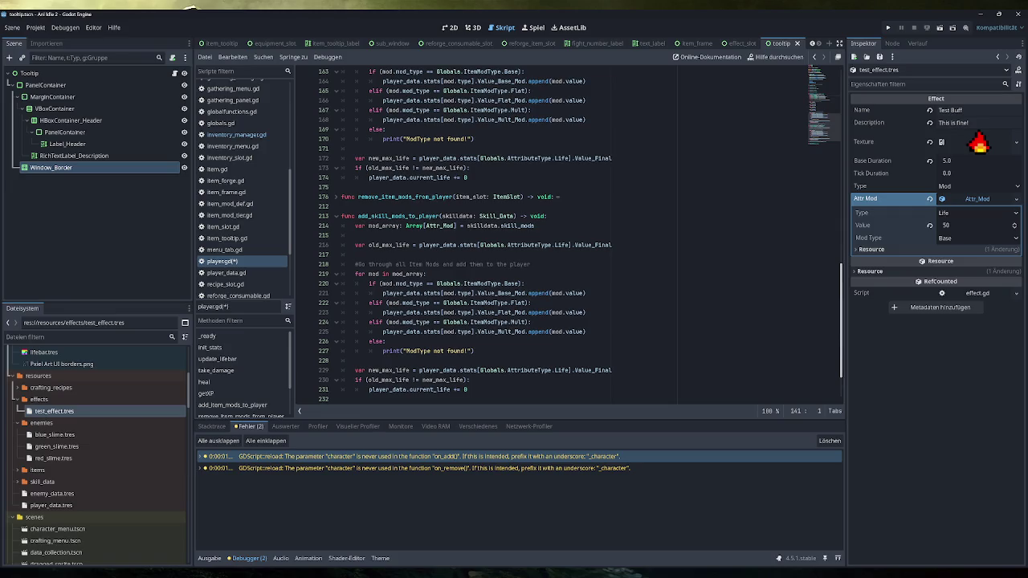
pyautogui.scroll(2, 562, 233)
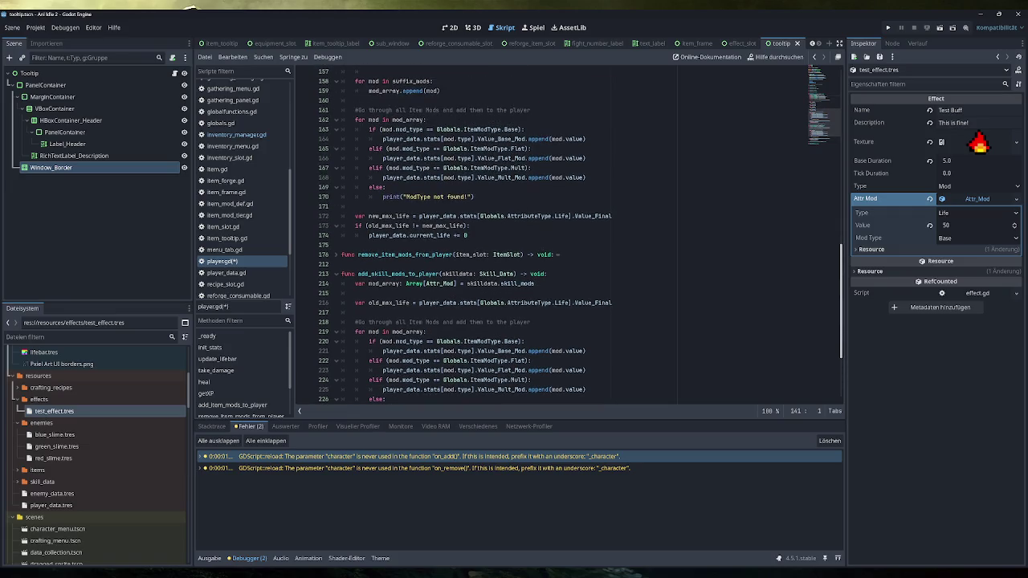
pyautogui.scroll(-1, 514, 253)
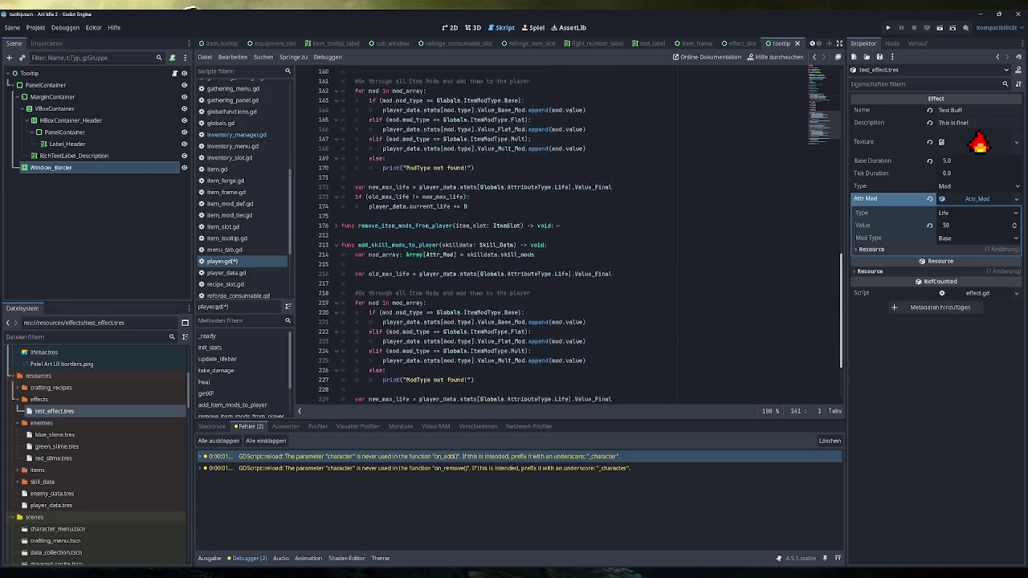
pyautogui.scroll(9, 563, 241)
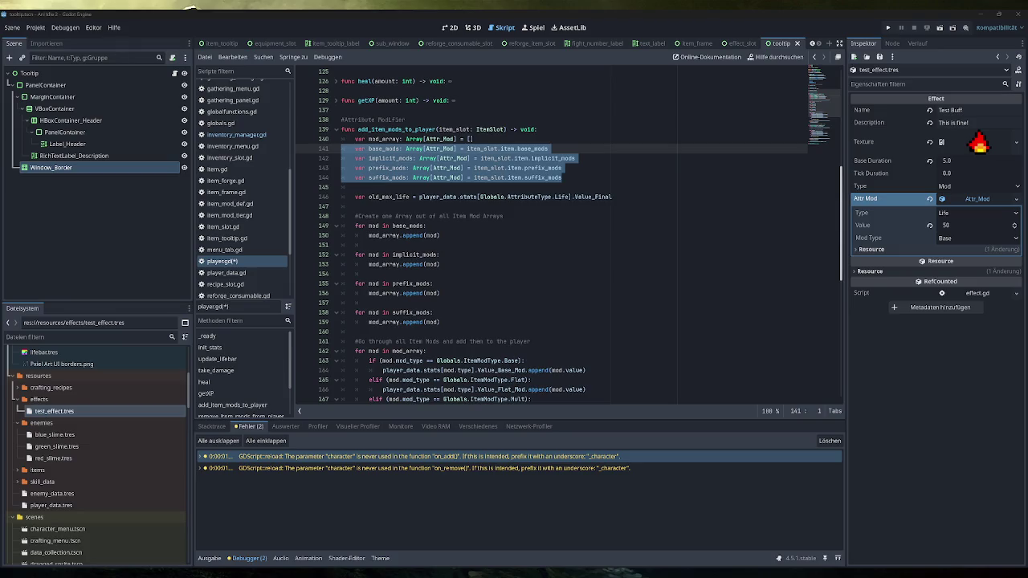
pyautogui.click(562, 178)
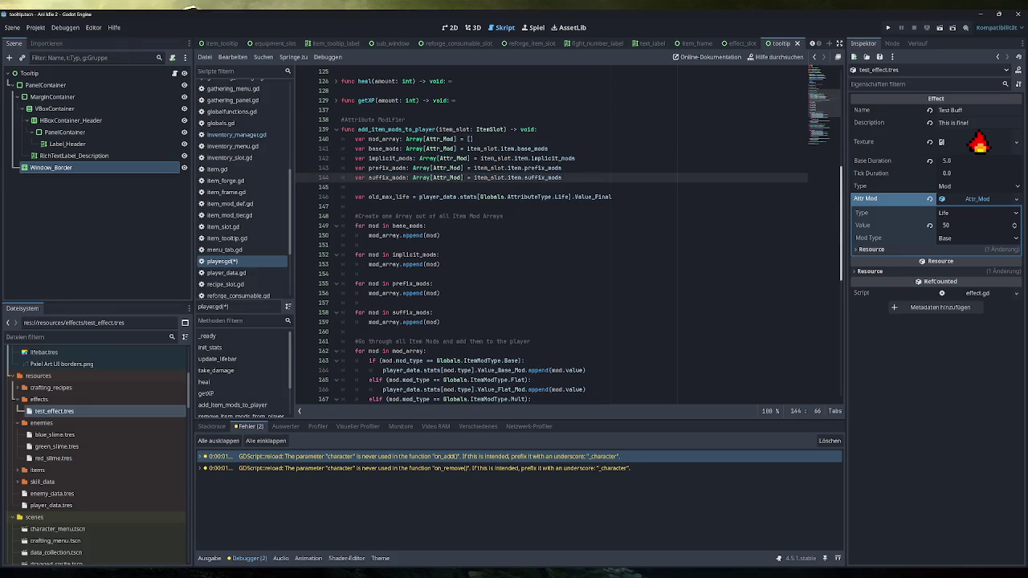
# Step: Fold add_skill_mods_to_player, unfold add_item_mods_to_player, and select the whole function
pyautogui.click(336, 168)
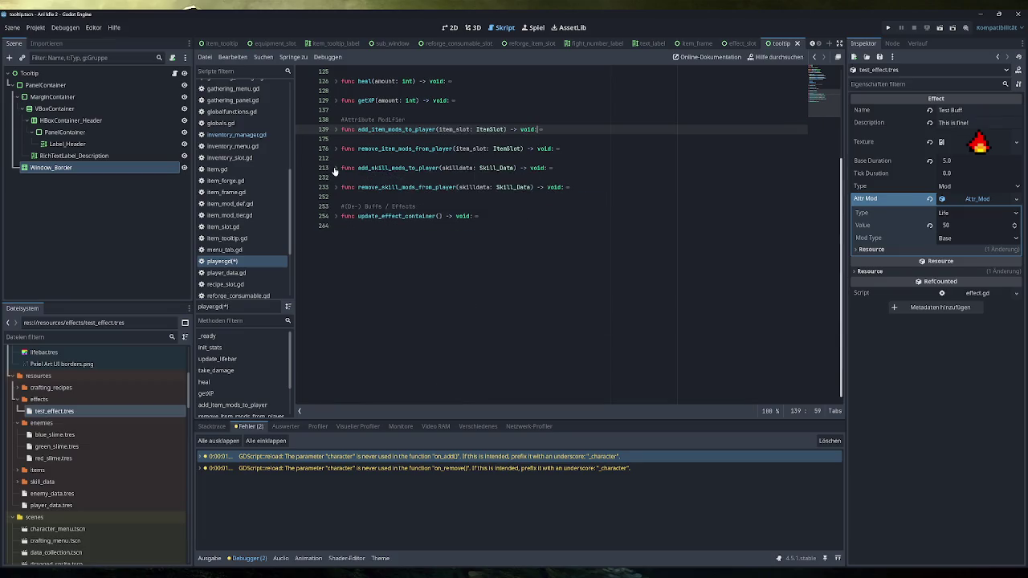
pyautogui.click(336, 130)
pyautogui.click(336, 130)
pyautogui.click(336, 129)
pyautogui.scroll(-5, 335, 130)
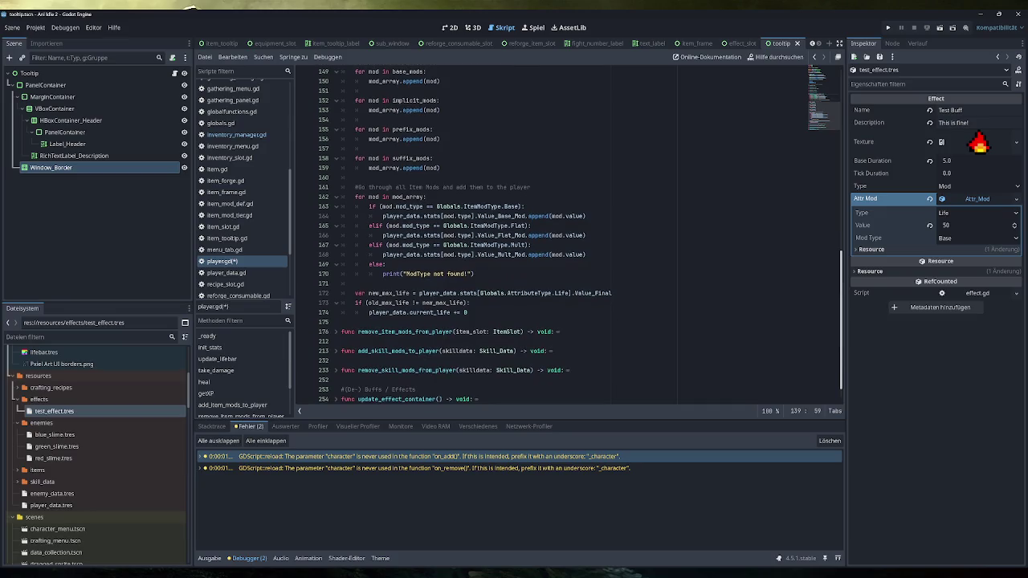
pyautogui.moveTo(474, 313)
pyautogui.mouseDown()
pyautogui.moveTo(345, 229)
pyautogui.moveTo(341, 197)
pyautogui.moveTo(342, 294)
pyautogui.mouseUp()
pyautogui.hotkey('ctrl', 'c')
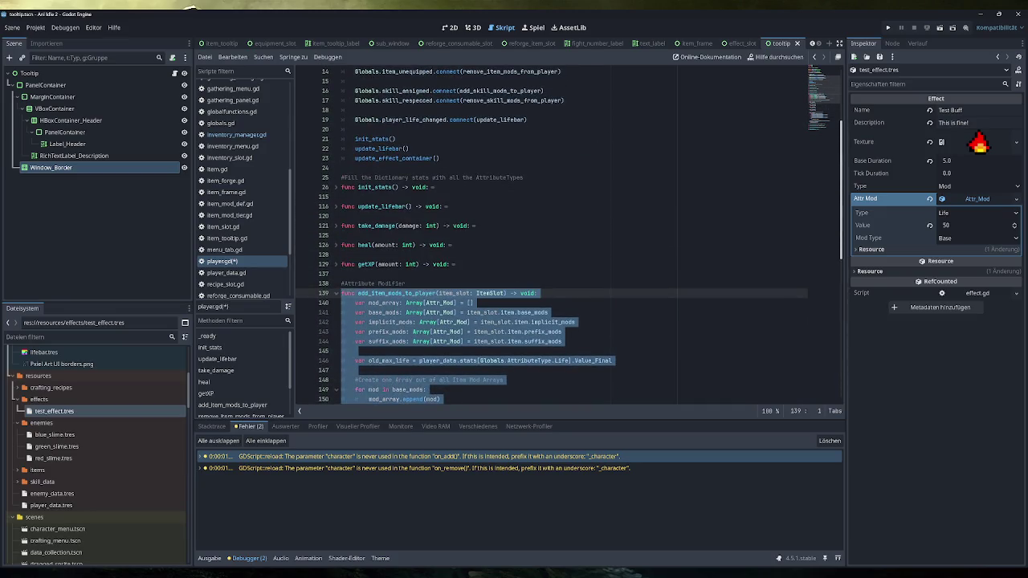
# Step: Paste a copy of add_item_mods_to_player on the empty line before the buffs section
pyautogui.click(336, 293)
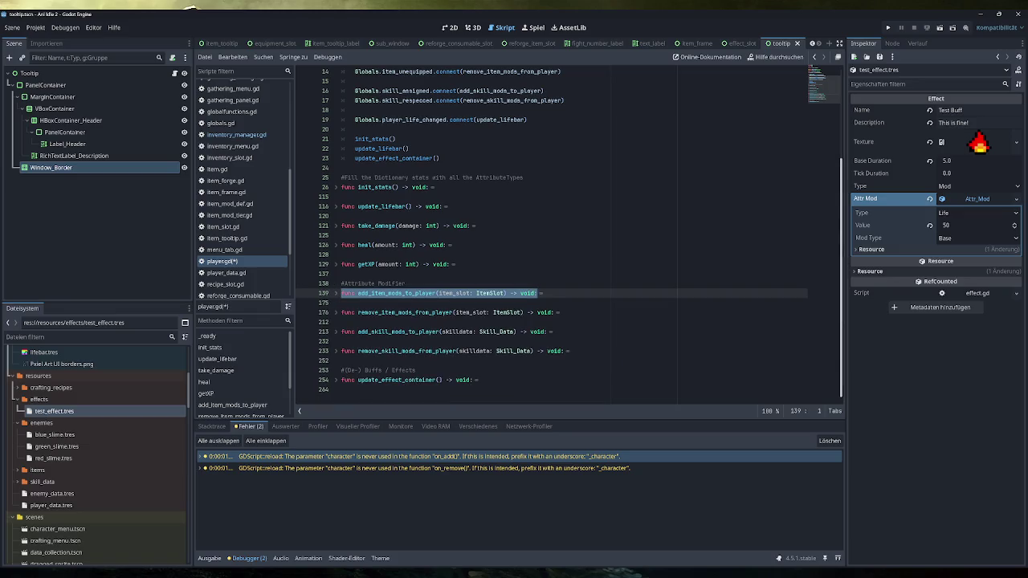
pyautogui.click(341, 361)
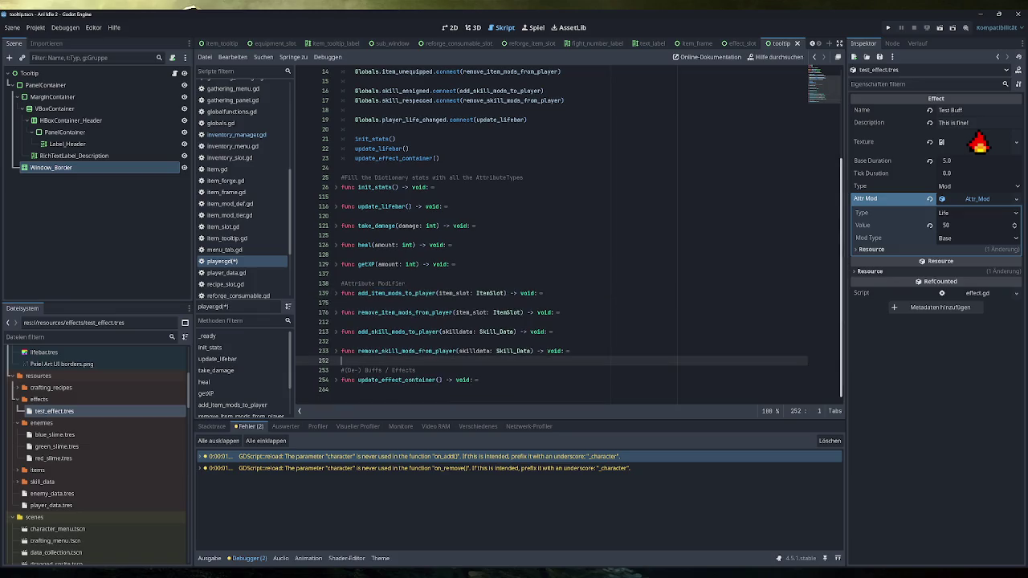
pyautogui.hotkey('ctrl', 'v')
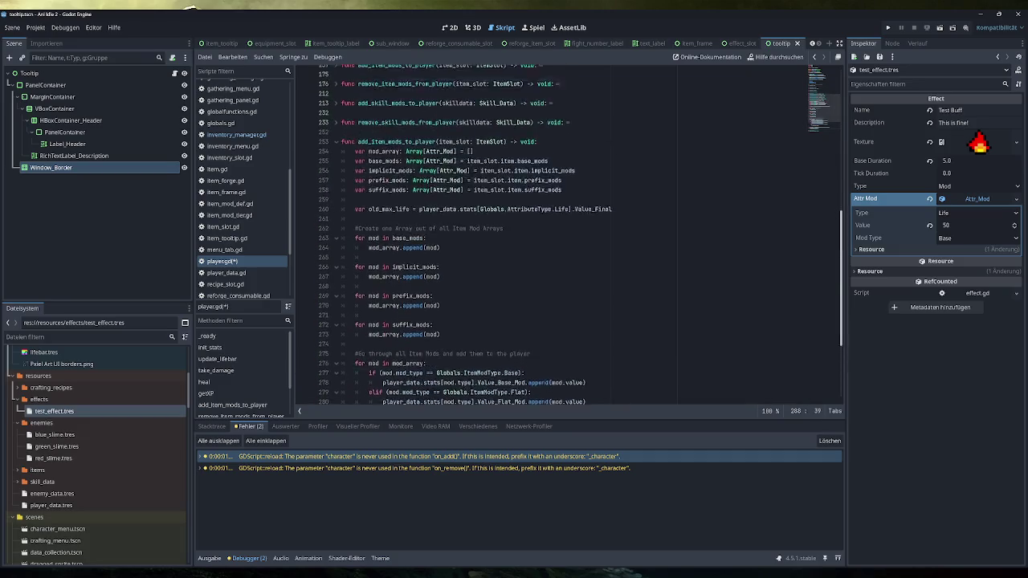
pyautogui.click(345, 196)
pyautogui.press('Return')
pyautogui.press('Return')
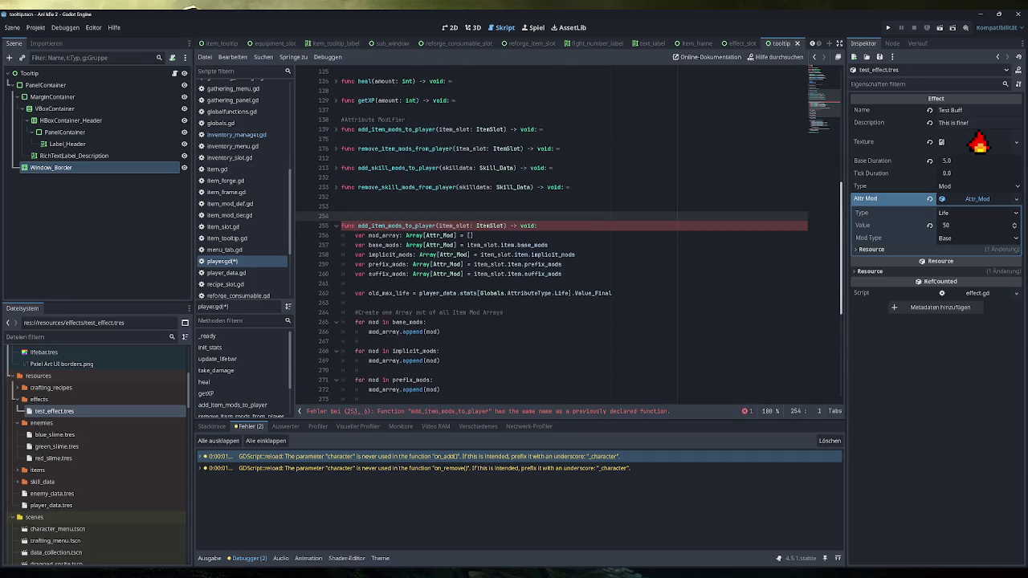
# Step: Rename the copy to add_mods_to_player with parameter mod_array: Array[Attr_Mod]
pyautogui.click(426, 265)
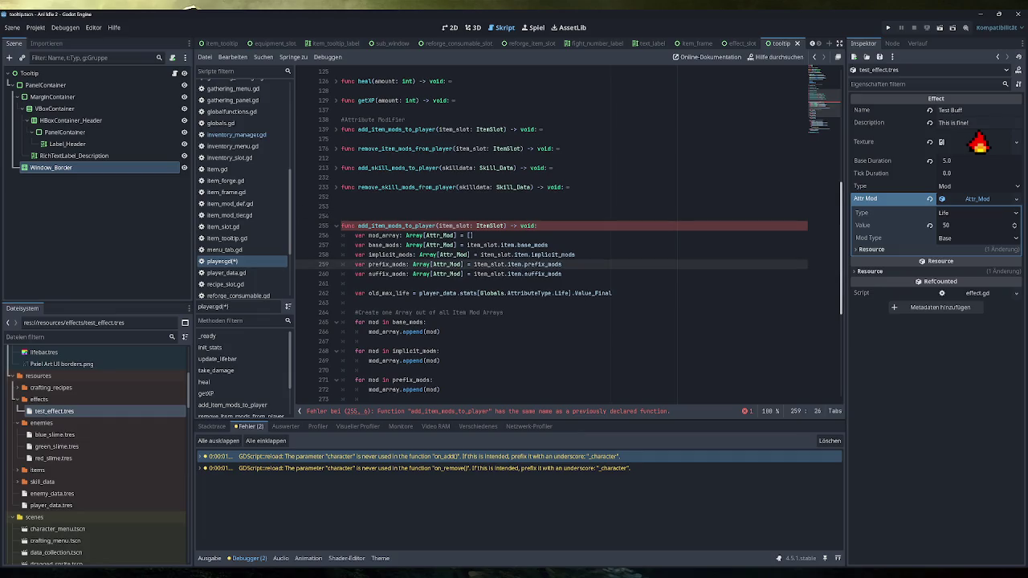
pyautogui.moveTo(386, 225); pyautogui.dragTo(369, 226)
pyautogui.press('BackSpace')
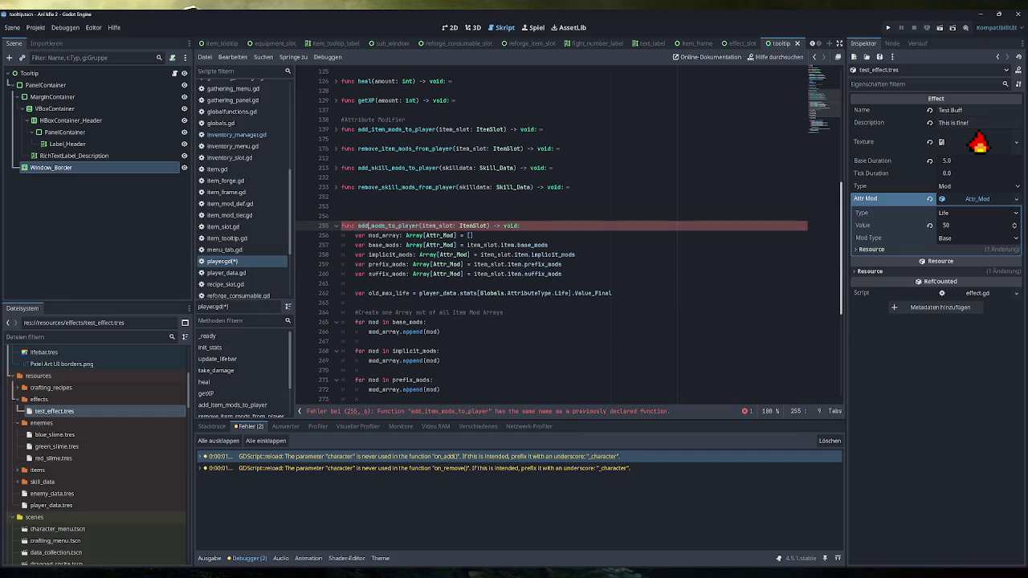
pyautogui.doubleClick(438, 226)
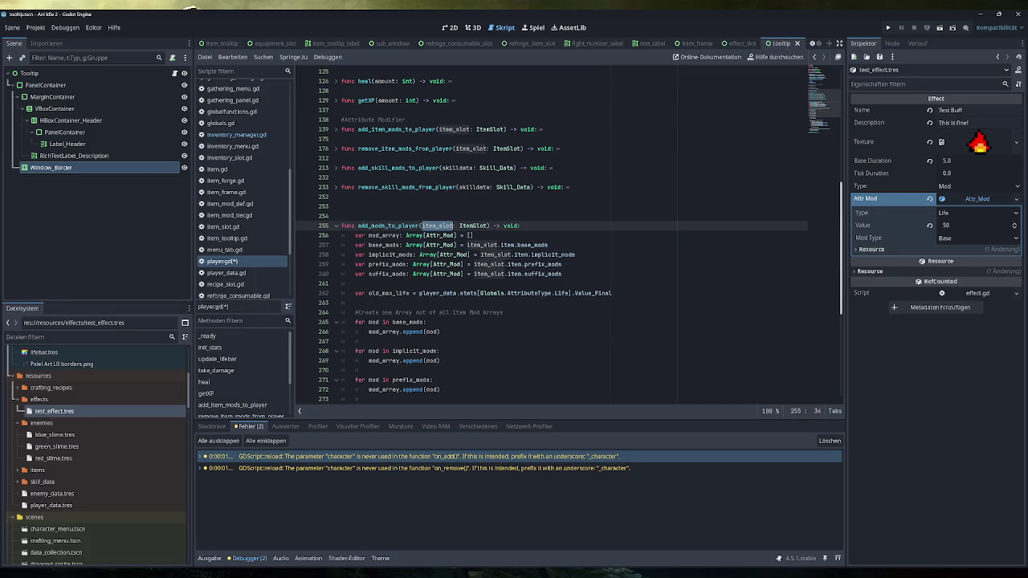
pyautogui.write('mod_array')
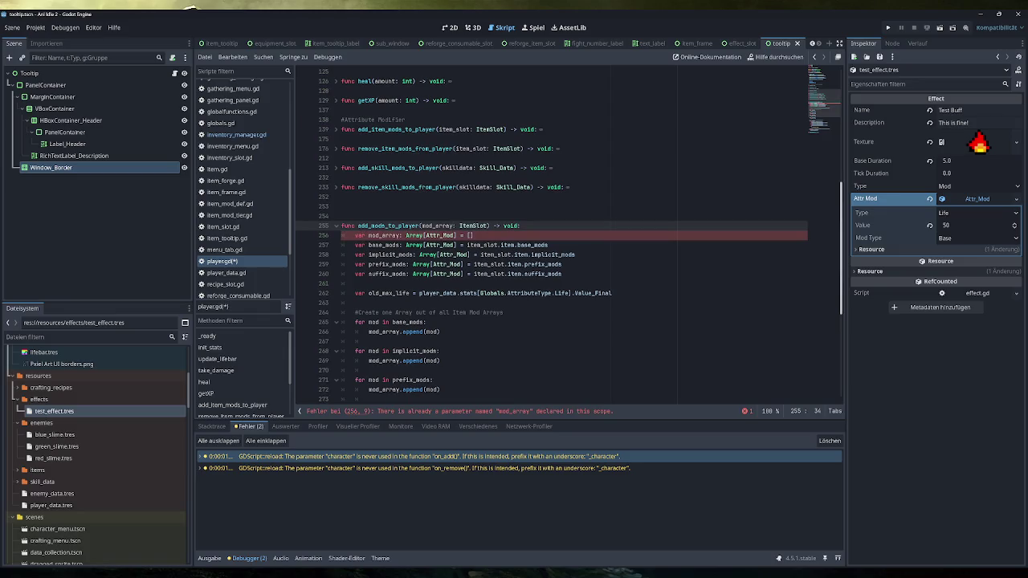
pyautogui.doubleClick(473, 225)
pyautogui.write('Array[')
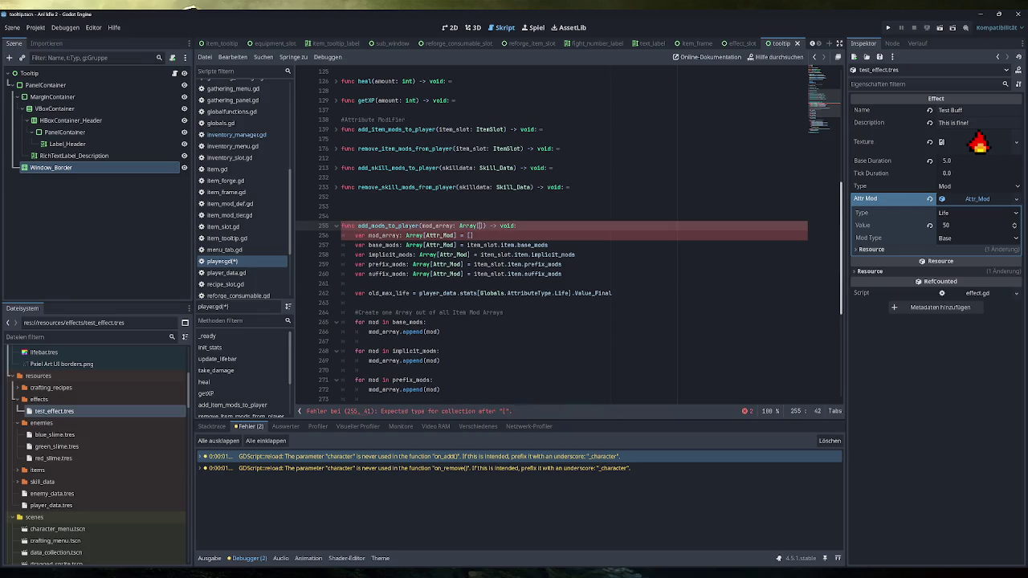
pyautogui.write('Attr_Mod]')
pyautogui.click(341, 215)
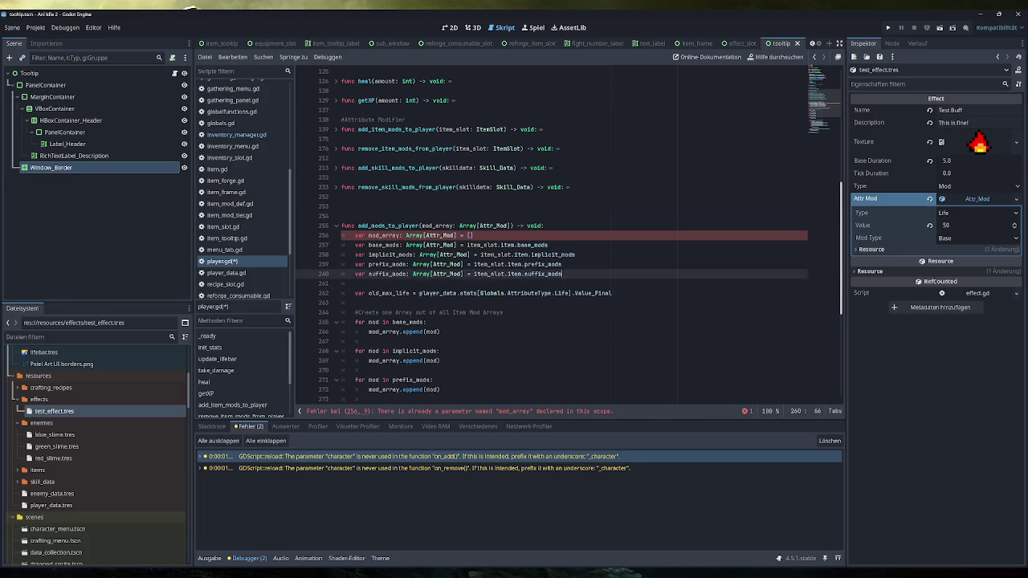
# Step: Delete the item_slot array declarations and array-building loops from add_mods_to_player
pyautogui.moveTo(564, 273); pyautogui.dragTo(342, 235)
pyautogui.press('BackSpace')
pyautogui.press('BackSpace')
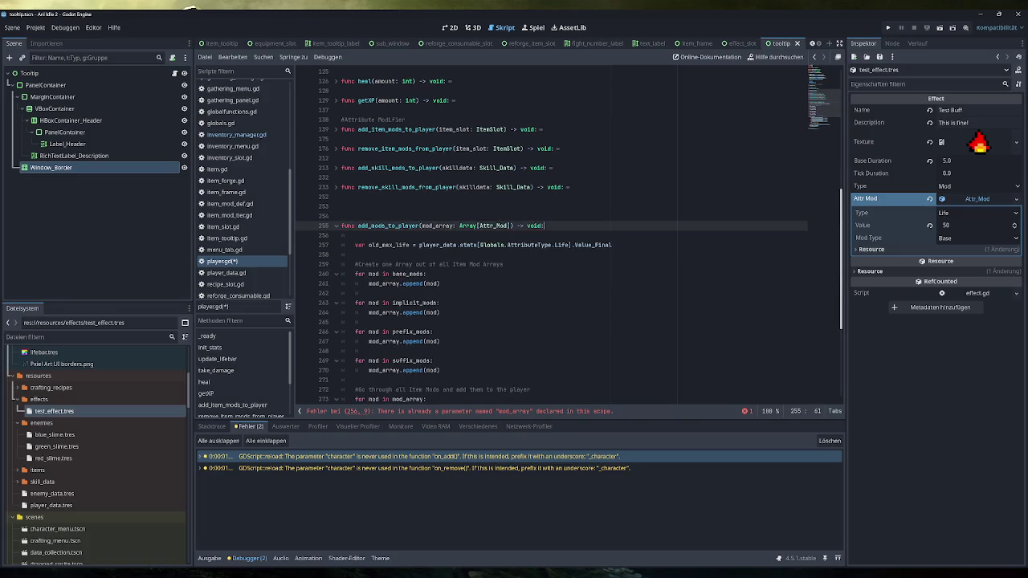
pyautogui.press('Delete')
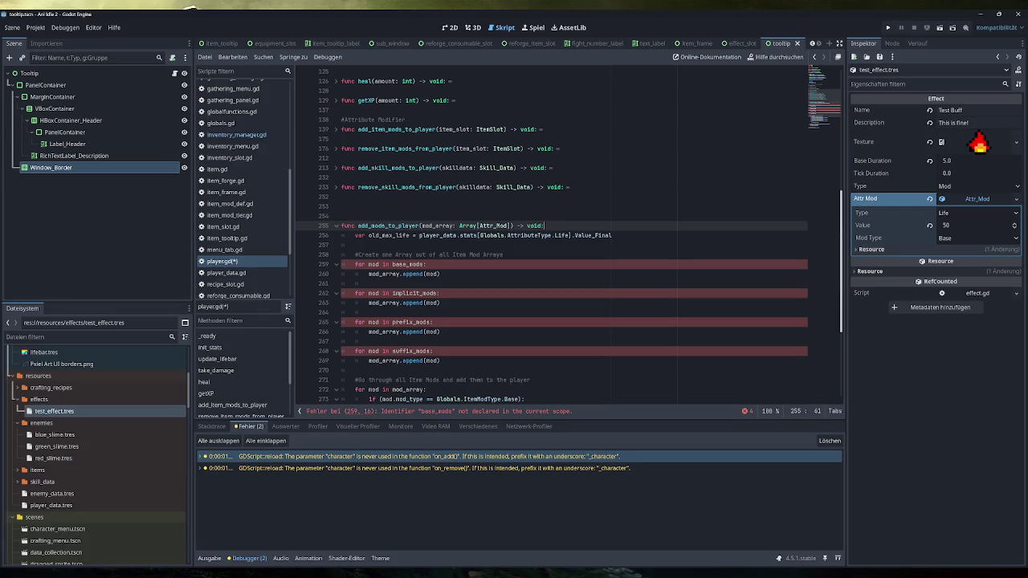
pyautogui.doubleClick(437, 225)
pyautogui.moveTo(440, 360); pyautogui.dragTo(612, 236)
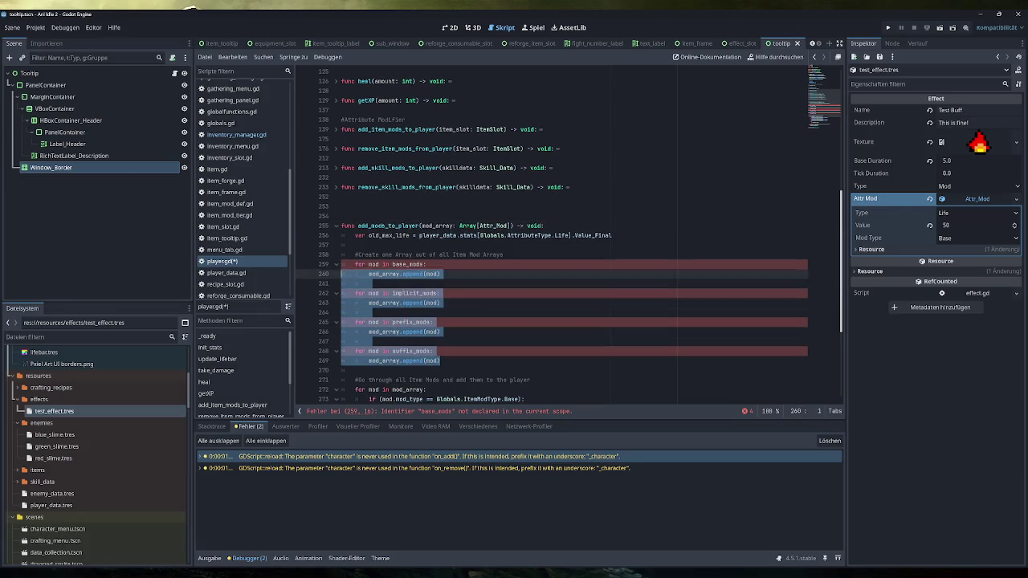
pyautogui.press('BackSpace')
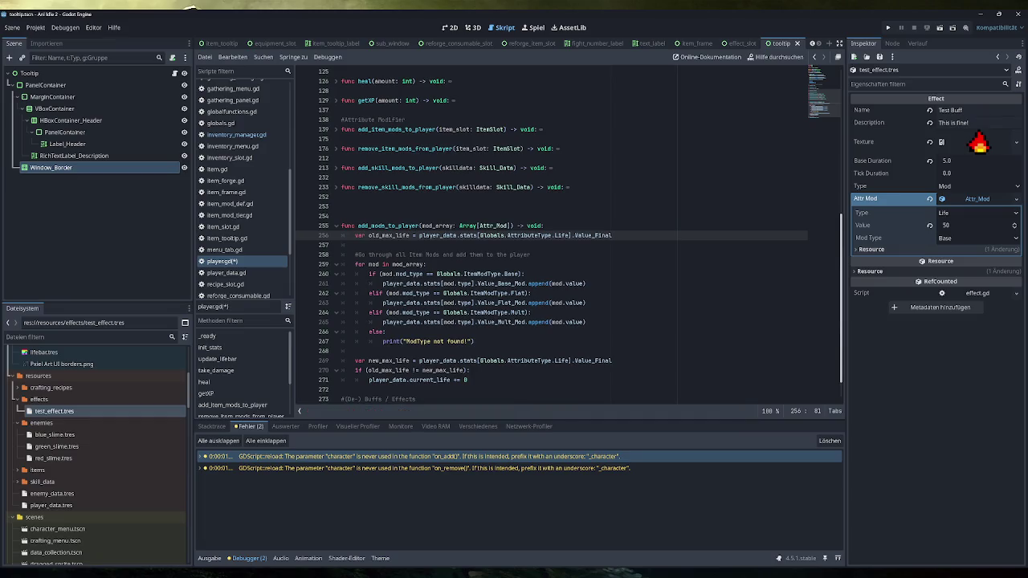
pyautogui.doubleClick(437, 226)
pyautogui.hotkey('ctrl', 'c')
pyautogui.doubleClick(408, 264)
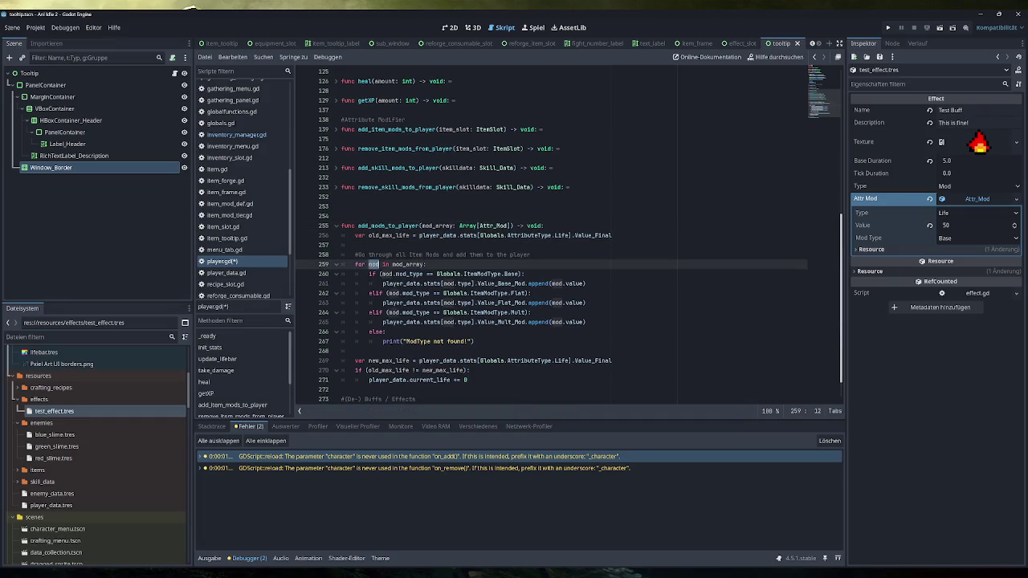
# Step: Review the mod branches and max-life update, commenting the current life line '#To update life bar'
pyautogui.click(511, 293)
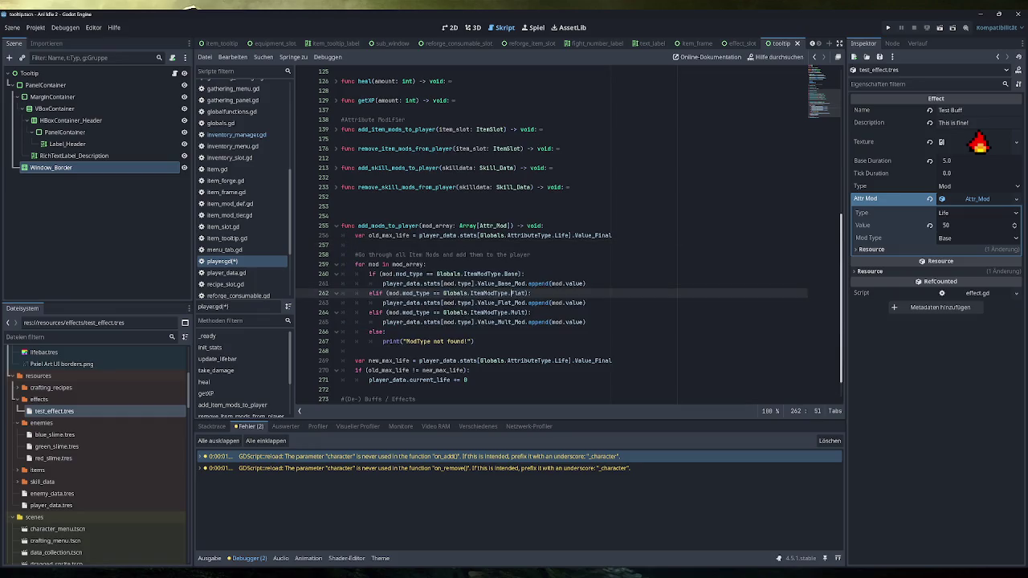
pyautogui.moveTo(474, 342); pyautogui.dragTo(334, 343)
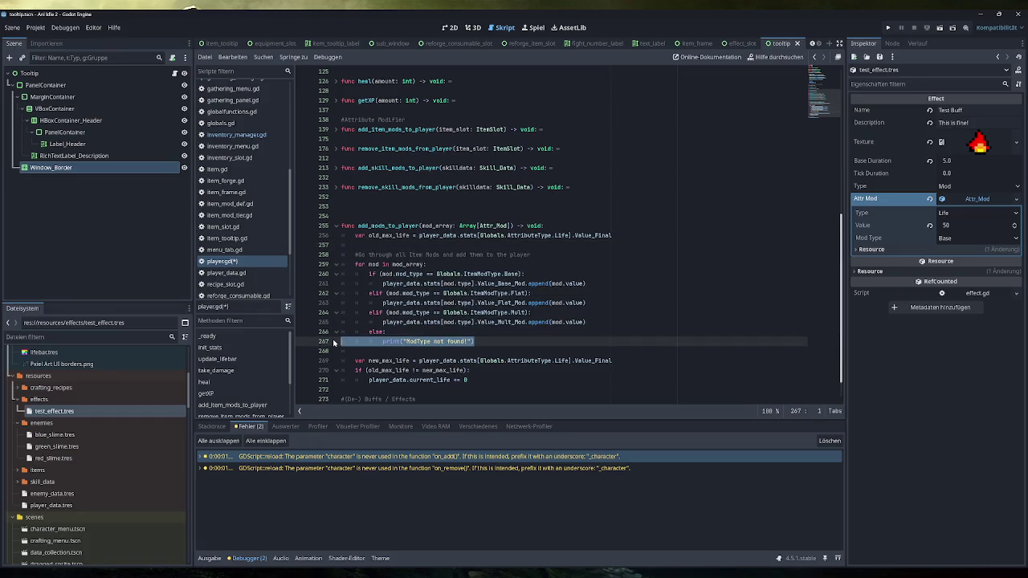
pyautogui.scroll(-1, 563, 241)
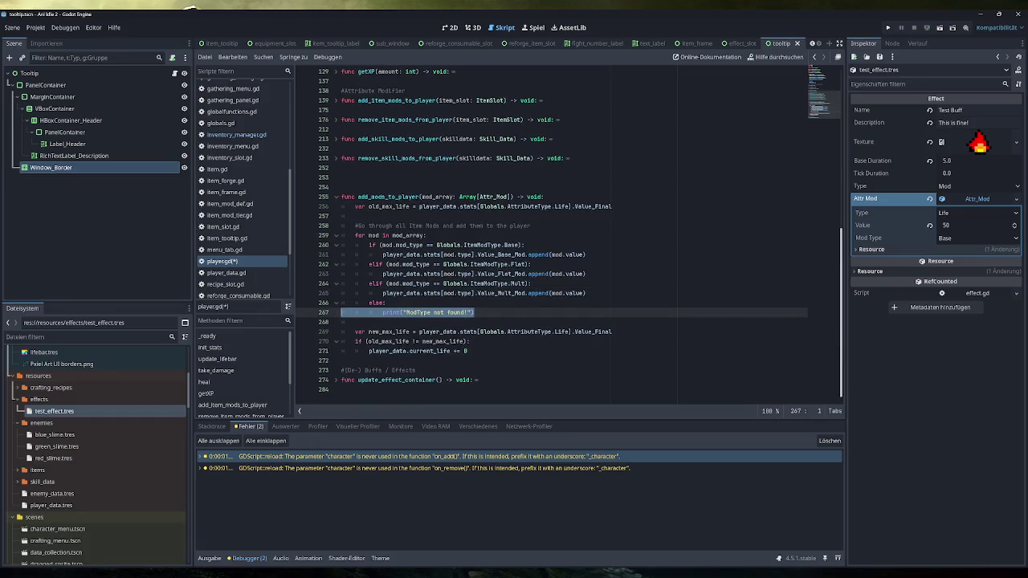
pyautogui.moveTo(612, 332); pyautogui.dragTo(337, 332)
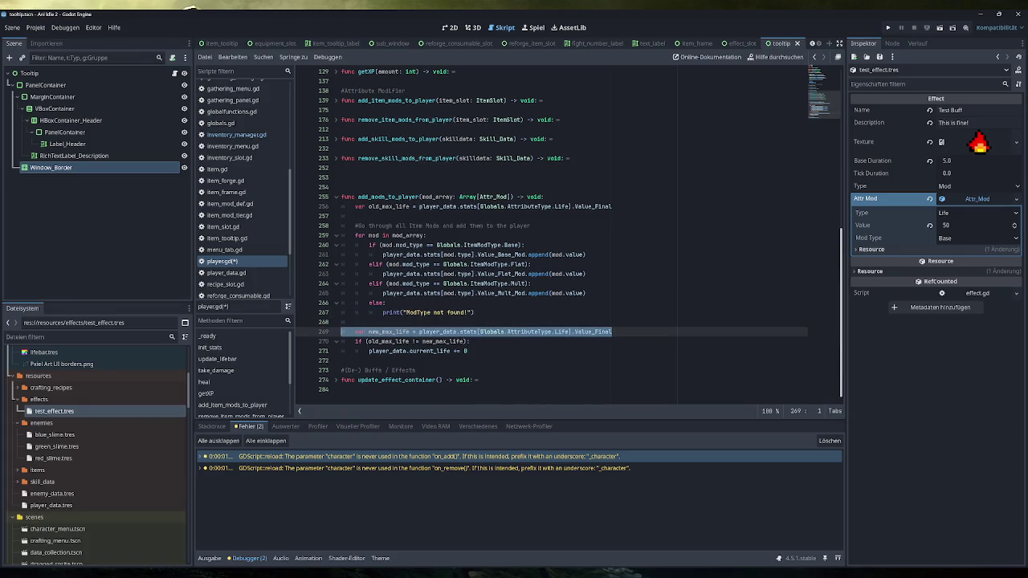
pyautogui.moveTo(470, 342); pyautogui.dragTo(340, 342)
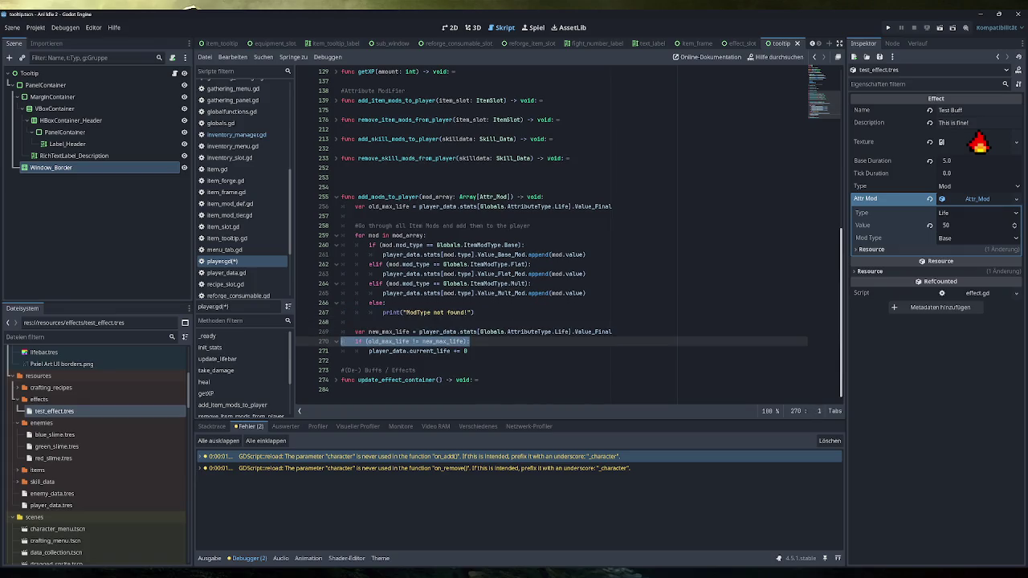
pyautogui.moveTo(469, 351); pyautogui.dragTo(356, 351)
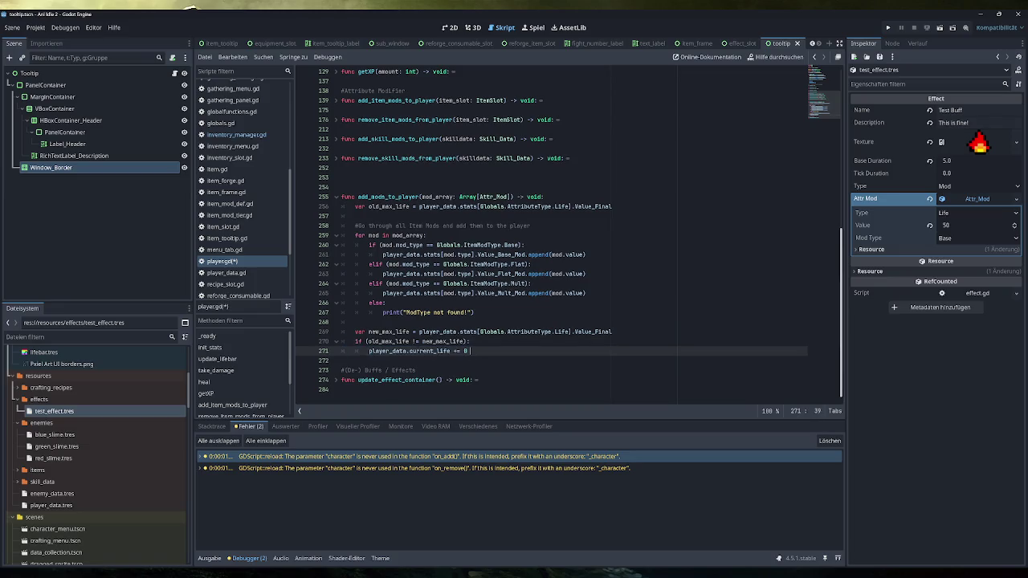
pyautogui.click(469, 351)
pyautogui.write('#To update lif')
pyautogui.write('e bar')
pyautogui.click(470, 341)
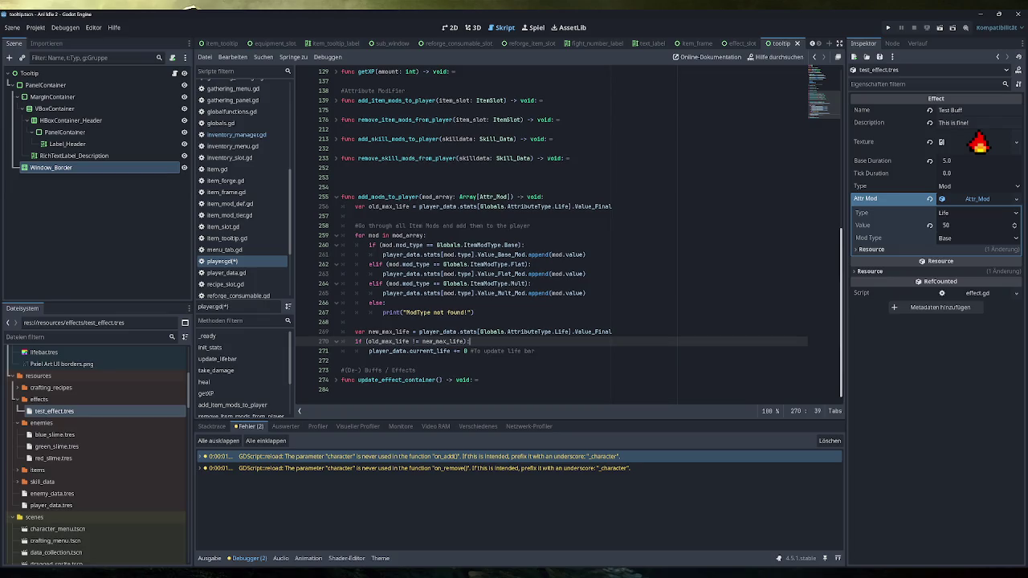
pyautogui.moveTo(410, 235)
pyautogui.scroll(2, 563, 233)
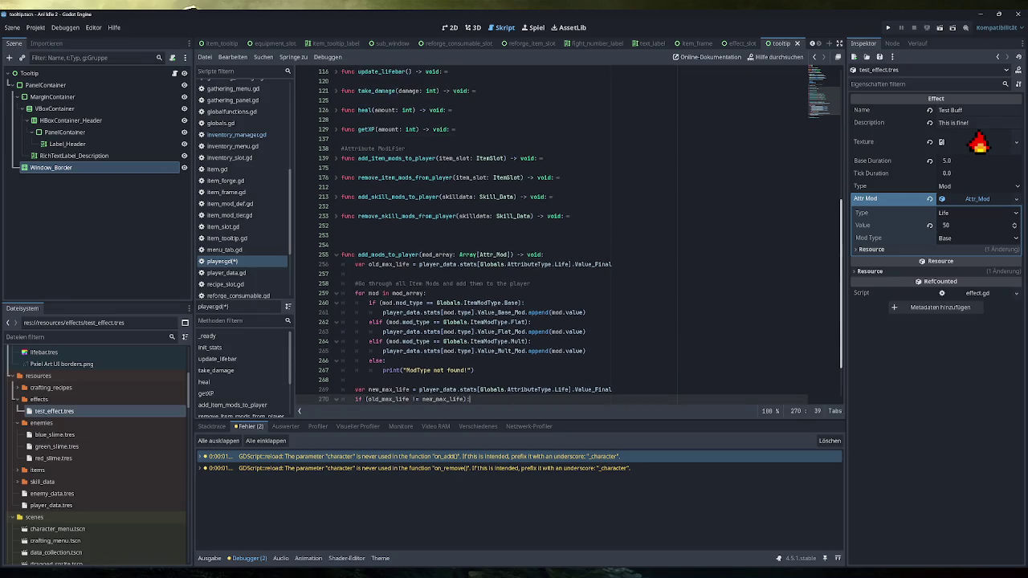
# Step: Delete the old_max_life line from add_item_mods_to_player
pyautogui.click(337, 159)
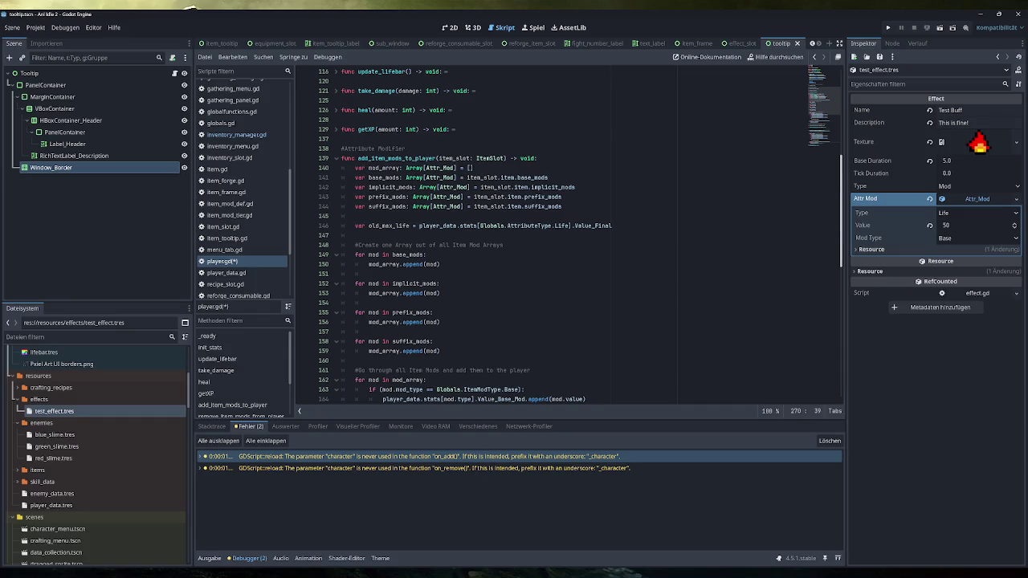
pyautogui.click(612, 226)
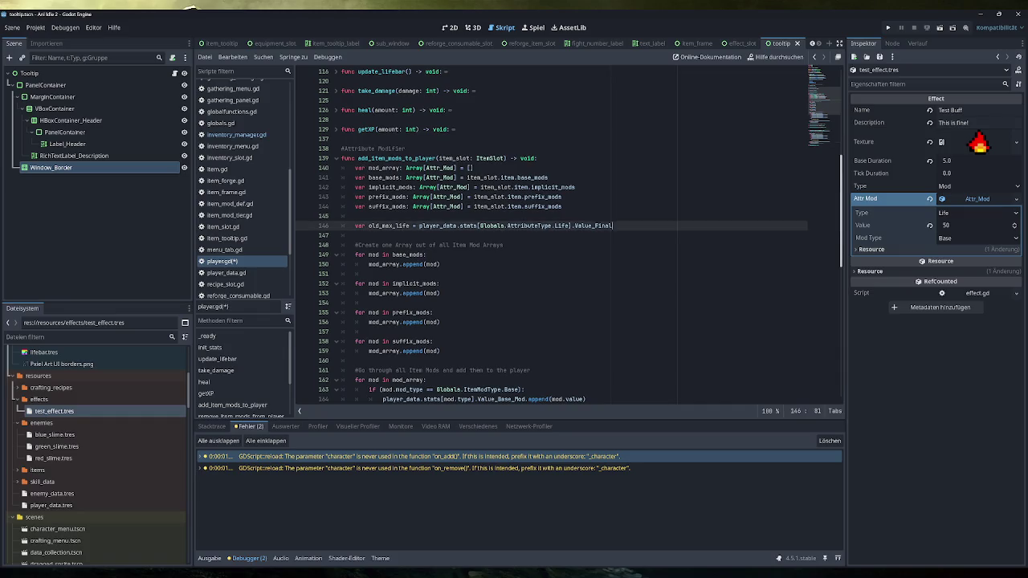
pyautogui.hotkey('shift', 'Home')
pyautogui.press('BackSpace')
pyautogui.press('BackSpace')
pyautogui.press('BackSpace')
pyautogui.press('BackSpace')
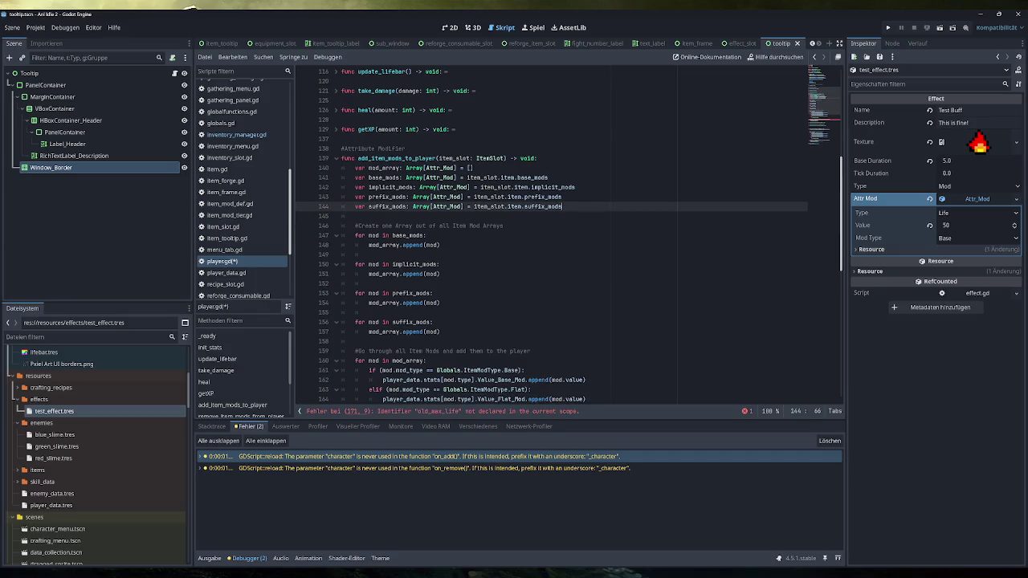
# Step: Replace the apply loop and life check with the call add_mods_to_player(mod_array)
pyautogui.scroll(-1, 570, 236)
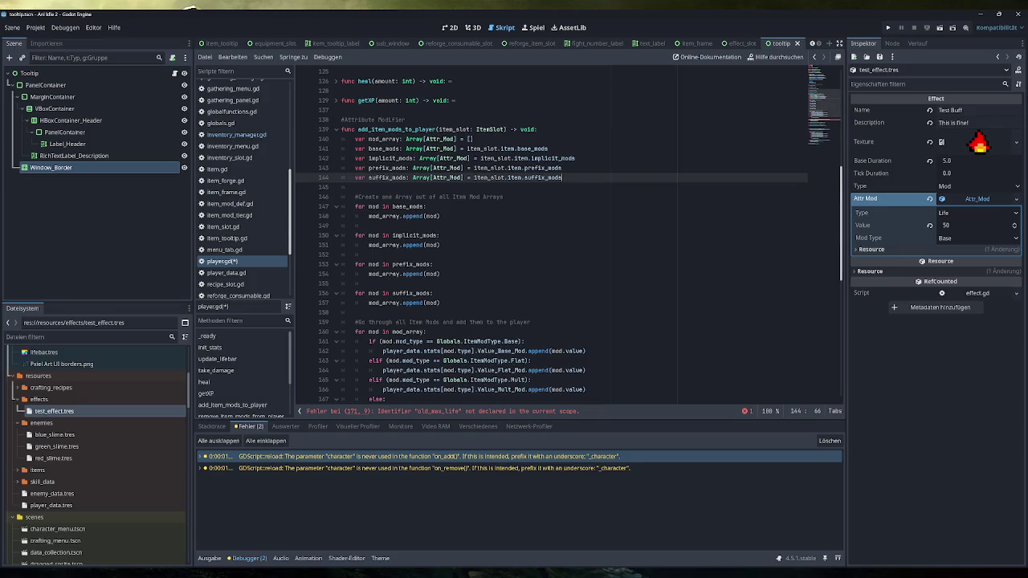
pyautogui.scroll(-3, 569, 235)
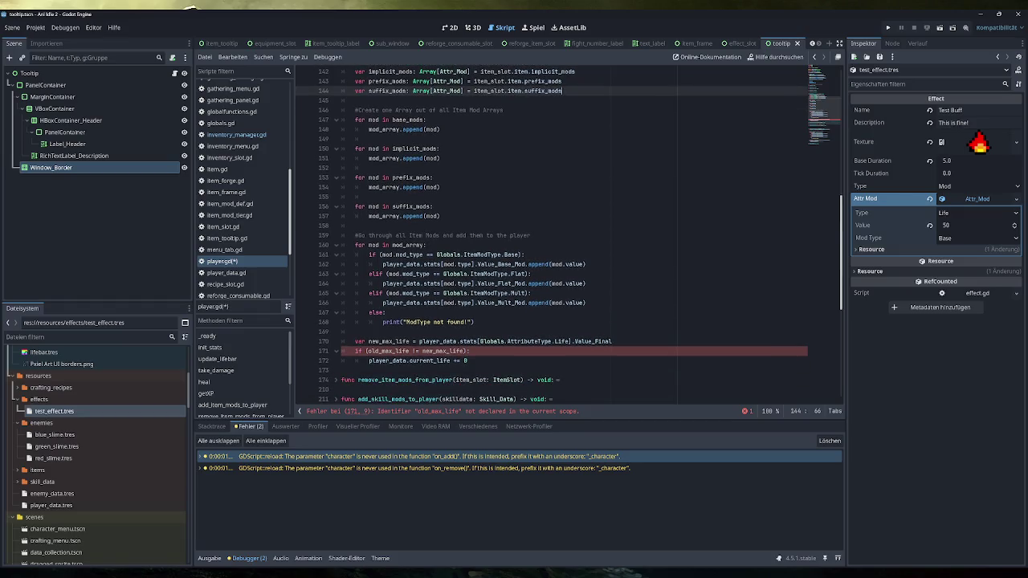
pyautogui.moveTo(482, 360)
pyautogui.mouseDown()
pyautogui.moveTo(311, 297)
pyautogui.moveTo(311, 237)
pyautogui.mouseUp()
pyautogui.press('BackSpace')
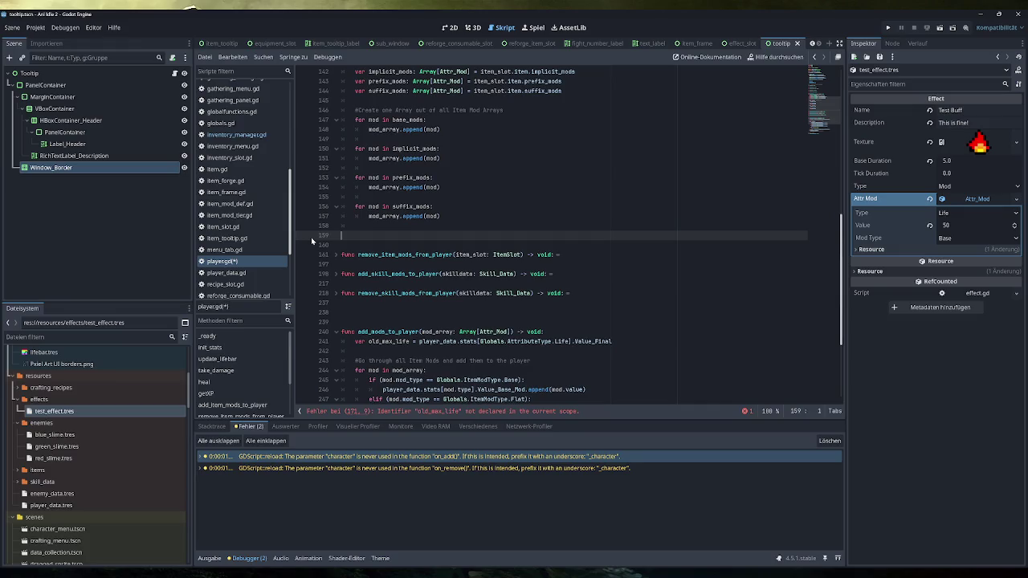
pyautogui.press('Tab')
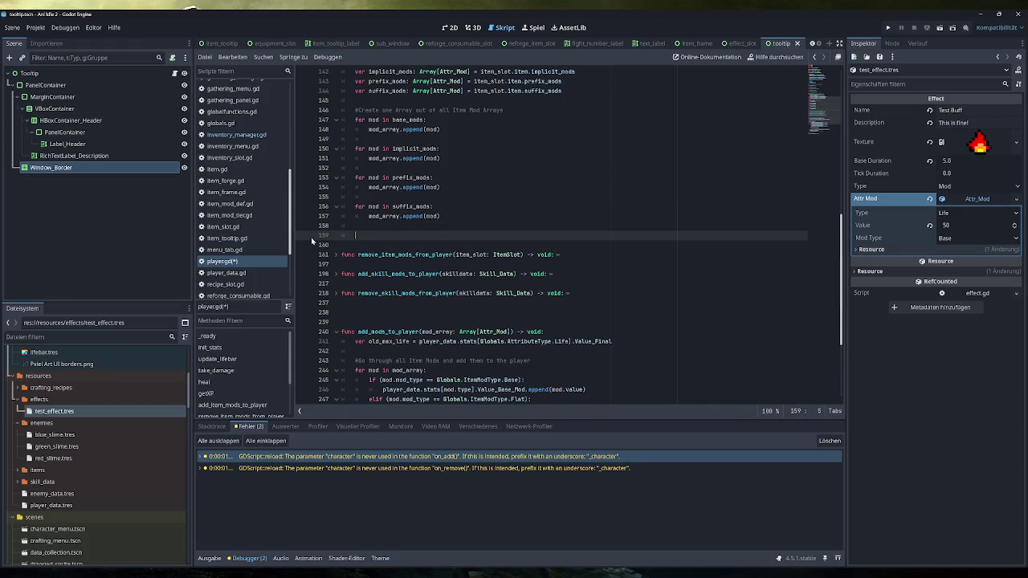
pyautogui.write('add_mods')
pyautogui.press('Return')
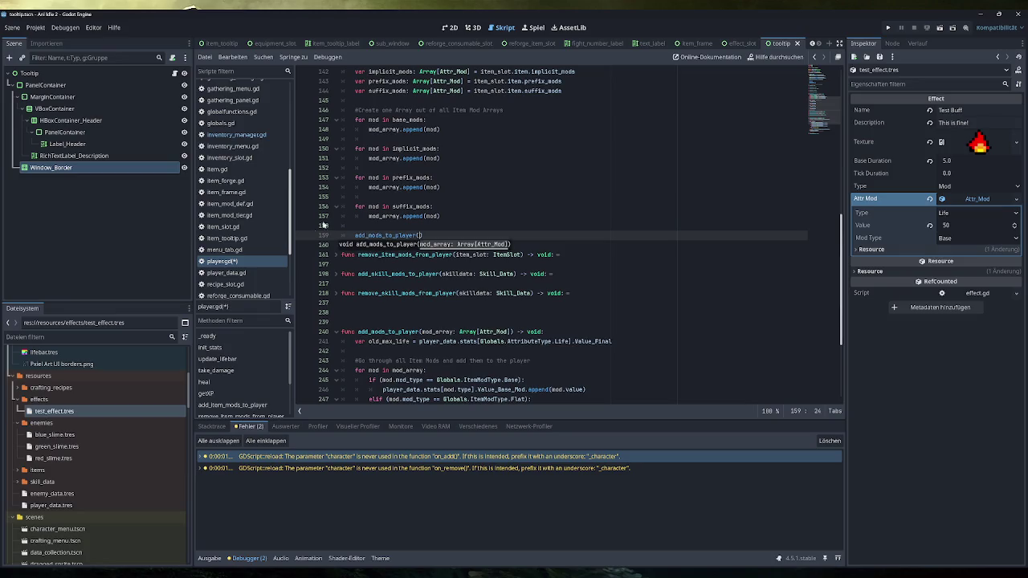
pyautogui.click(400, 216)
pyautogui.click(417, 235)
pyautogui.hotkey('ctrl', 'v')
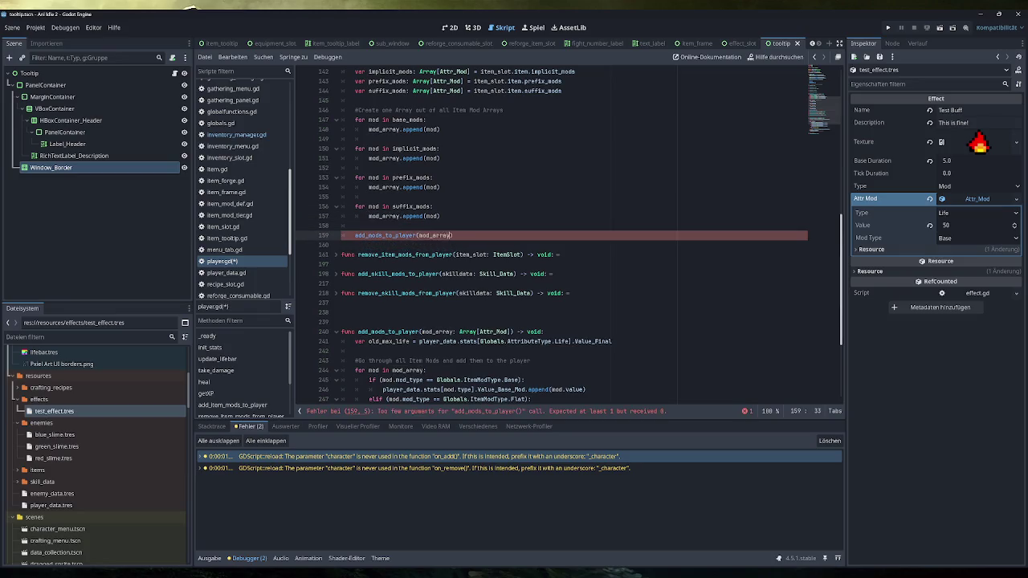
pyautogui.scroll(3, 562, 237)
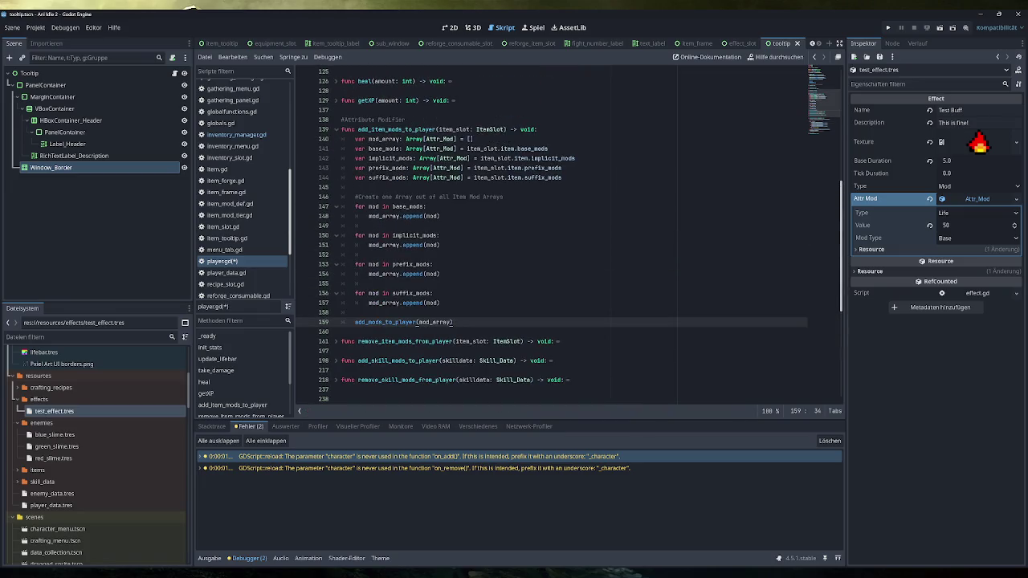
pyautogui.click(336, 130)
# Step: Read remove_item_mods_from_player's removal loop, Value_Base_Mod erase statement and else branch
pyautogui.click(337, 149)
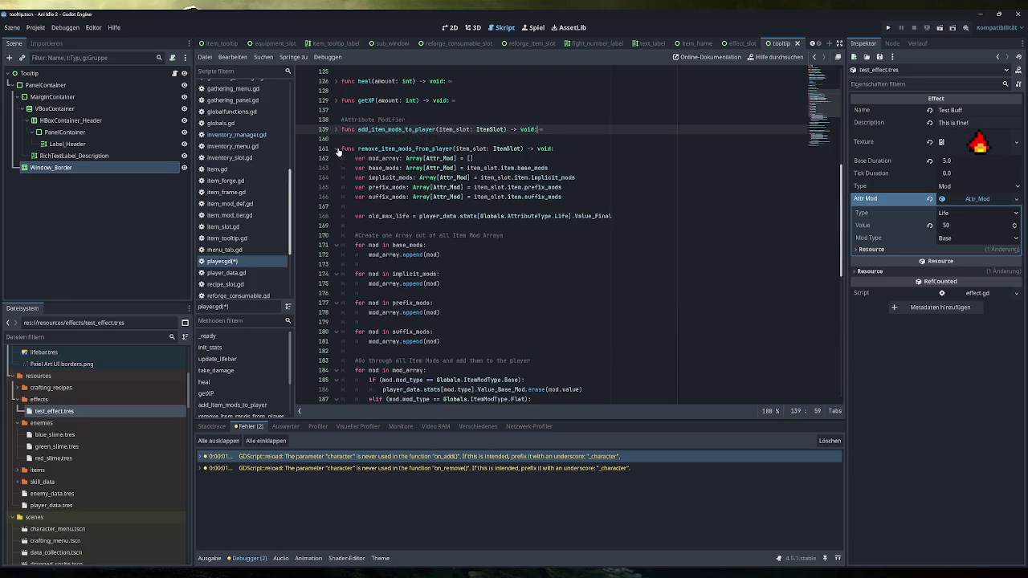
pyautogui.scroll(-3, 385, 192)
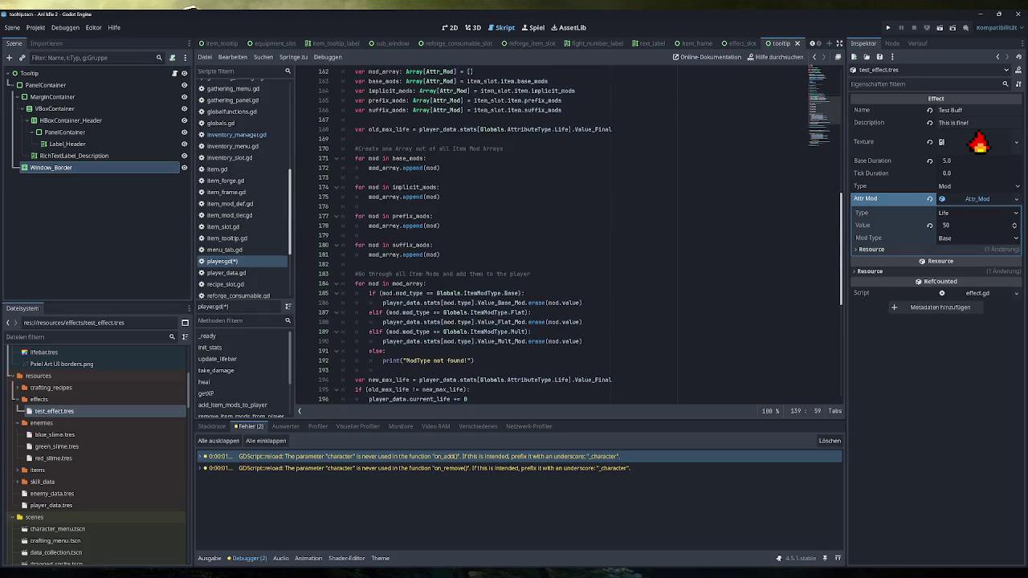
pyautogui.scroll(-2, 578, 233)
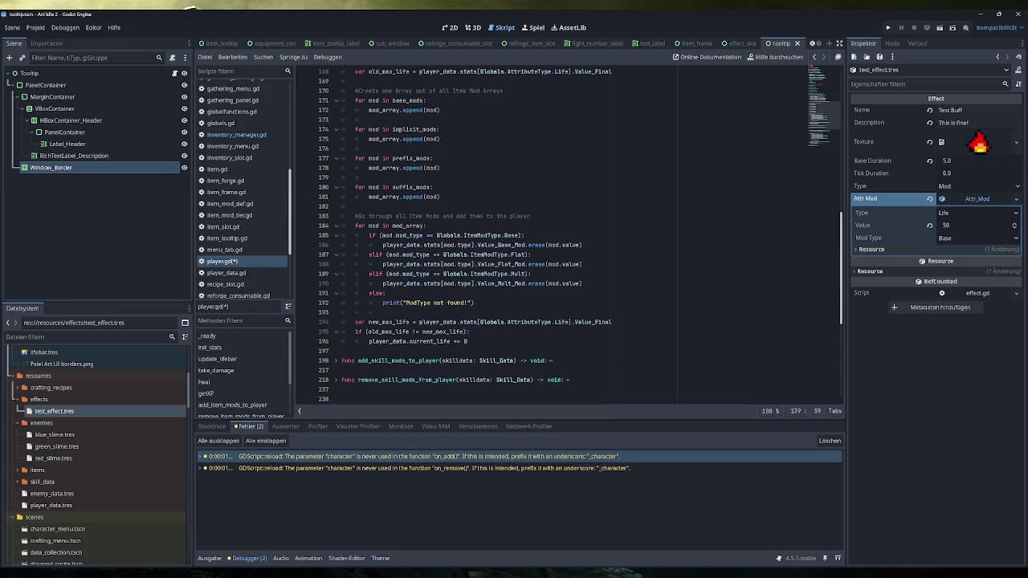
pyautogui.moveTo(342, 313); pyautogui.dragTo(343, 216)
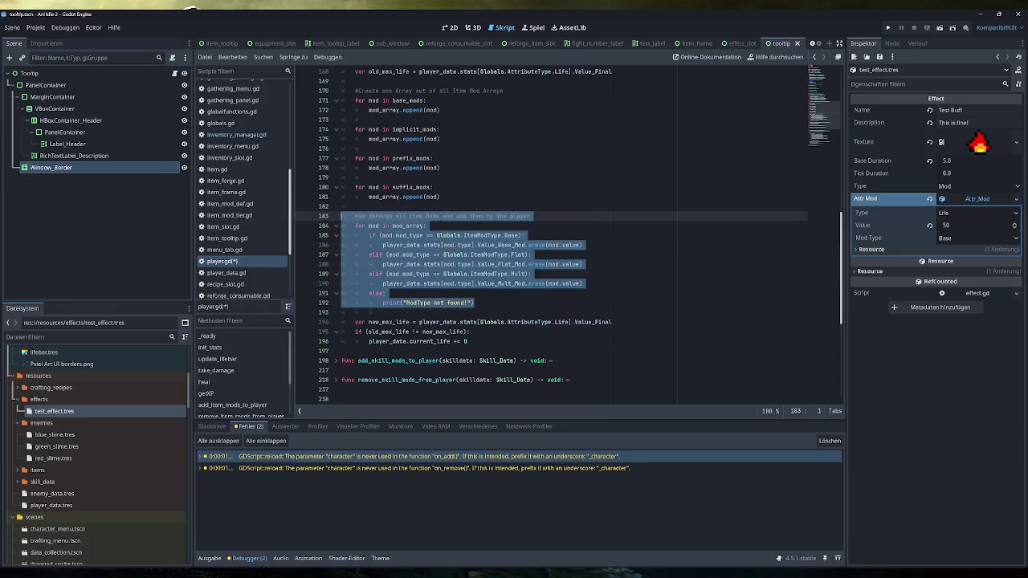
pyautogui.moveTo(581, 245); pyautogui.dragTo(383, 245)
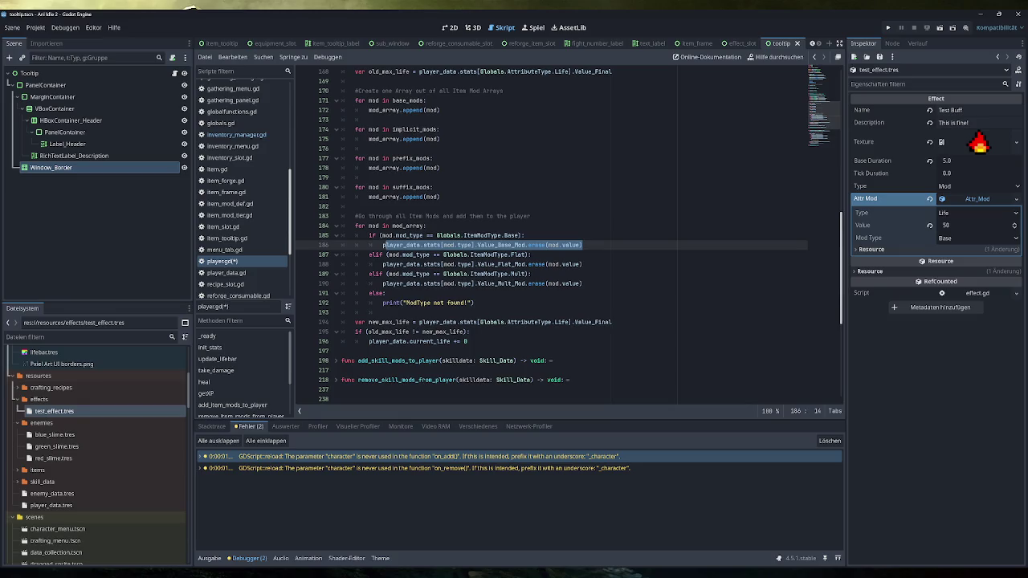
pyautogui.click(427, 245)
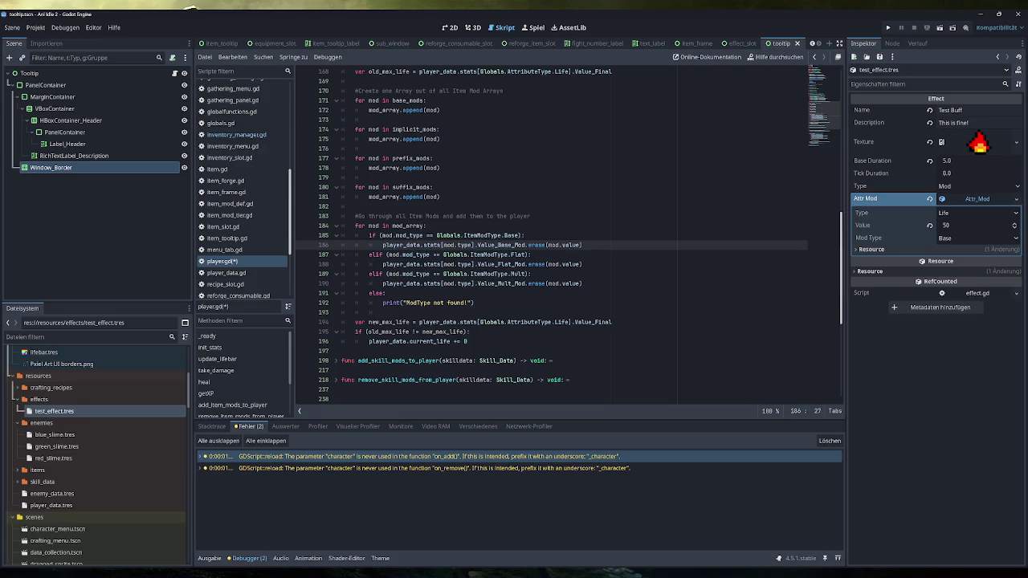
pyautogui.moveTo(585, 245); pyautogui.dragTo(388, 245)
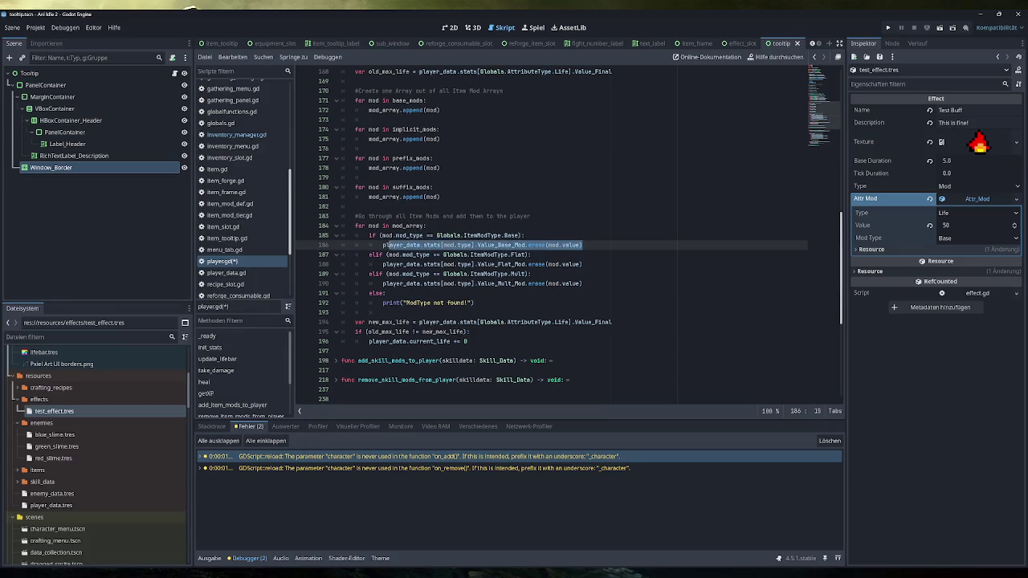
pyautogui.click(416, 226)
pyautogui.click(474, 245)
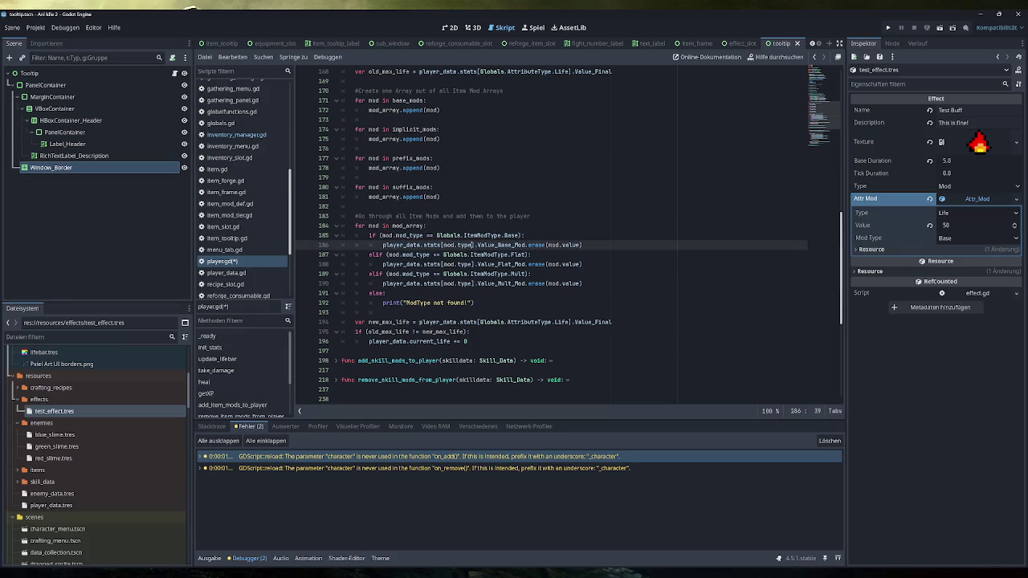
pyautogui.click(387, 293)
# Step: Select the whole remove_item_mods_from_player function for copying, then fold it and add_mods_to_player
pyautogui.scroll(10, 554, 233)
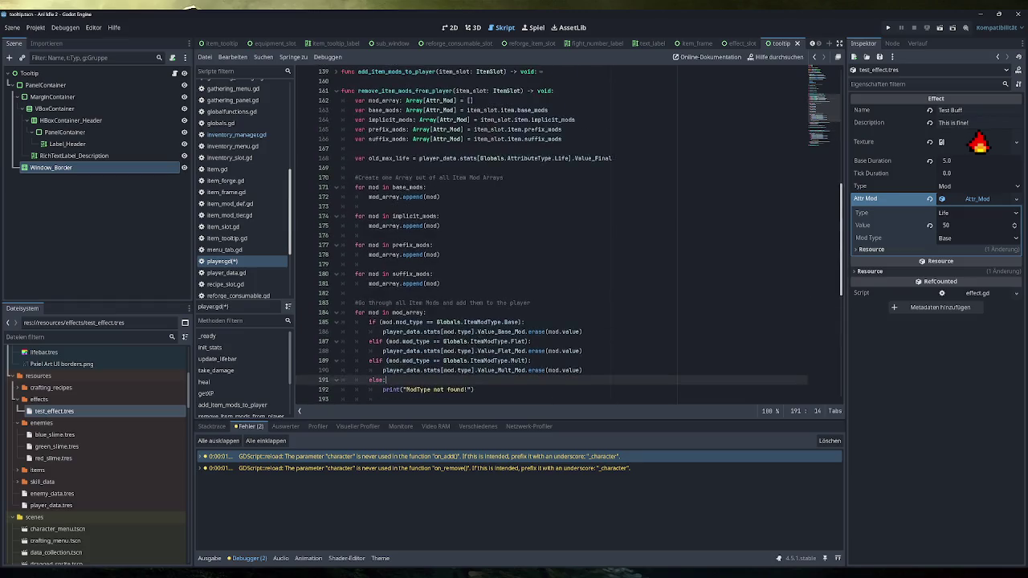
pyautogui.click(337, 178)
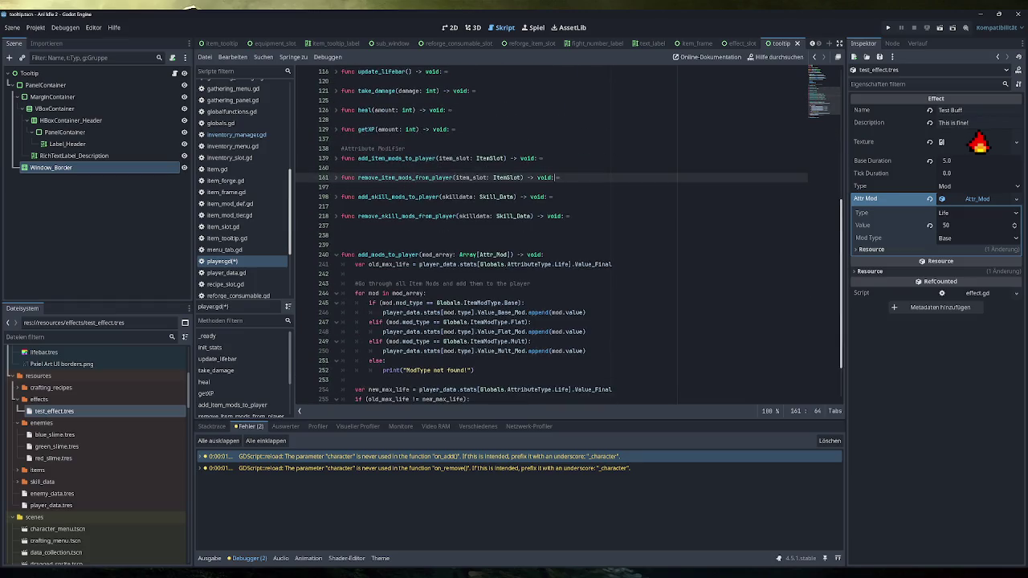
pyautogui.scroll(2, 337, 178)
pyautogui.click(337, 208)
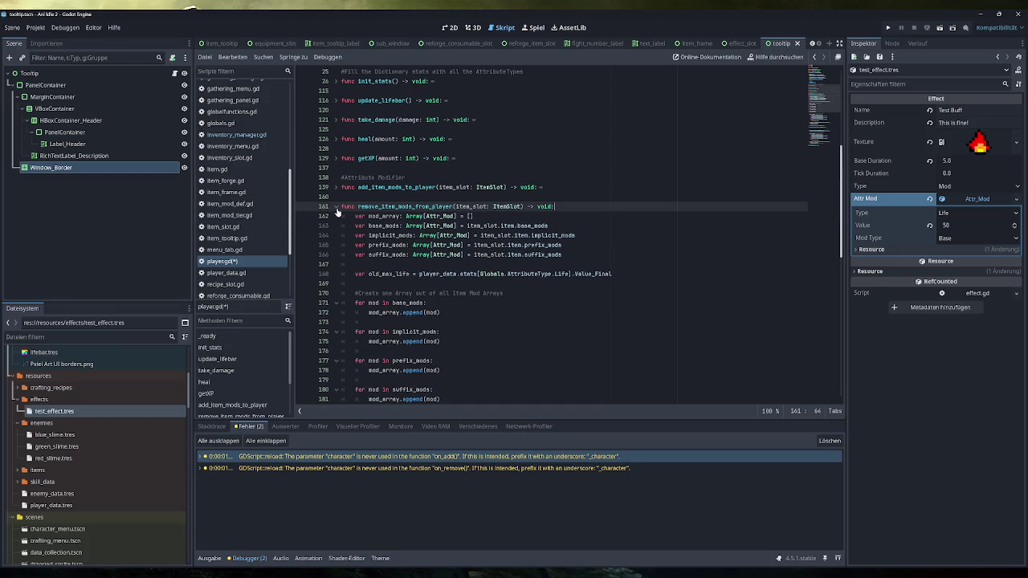
pyautogui.click(338, 208)
pyautogui.click(337, 207)
pyautogui.click(338, 208)
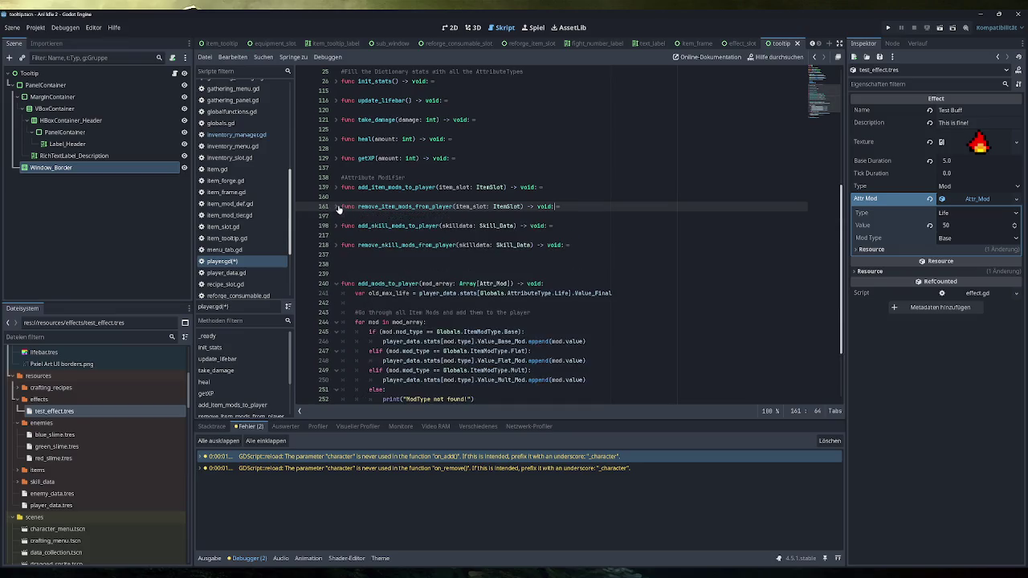
pyautogui.click(338, 207)
pyautogui.scroll(-10, 338, 207)
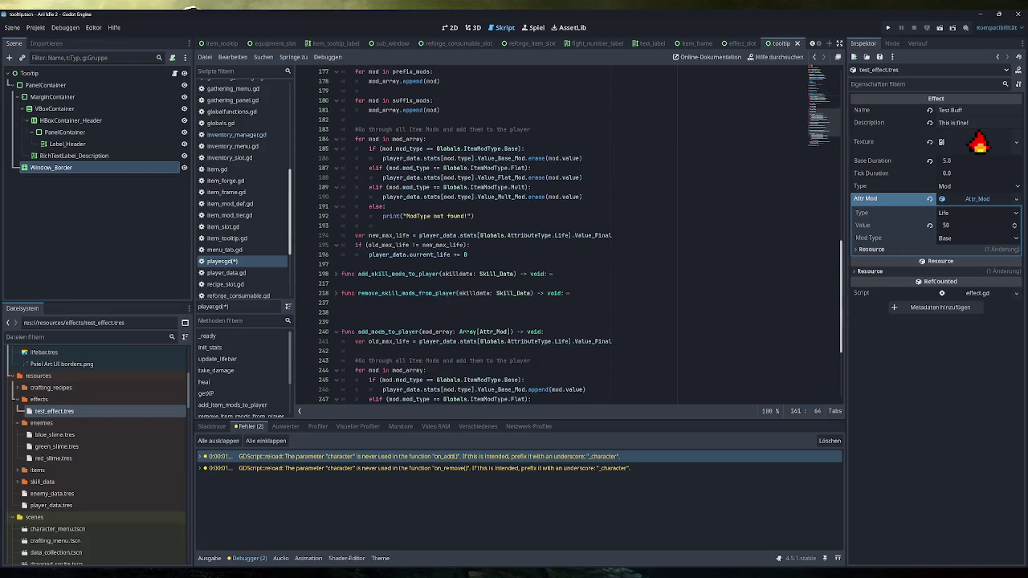
pyautogui.moveTo(470, 255)
pyautogui.mouseDown()
pyautogui.moveTo(450, 249)
pyautogui.moveTo(345, 72)
pyautogui.moveTo(341, 236)
pyautogui.mouseUp()
pyautogui.hotkey('ctrl', 'c')
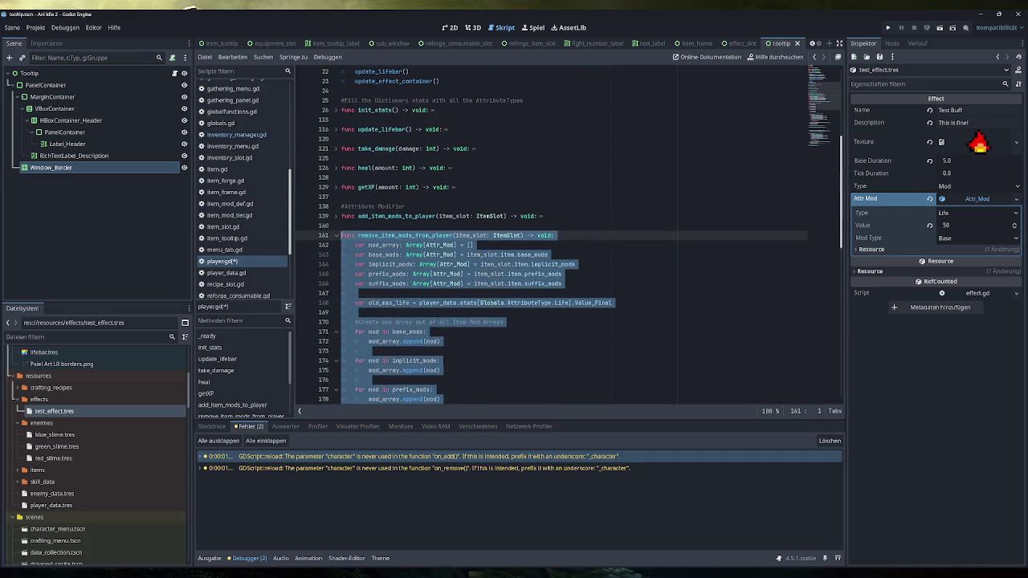
pyautogui.click(338, 236)
pyautogui.scroll(-4, 341, 236)
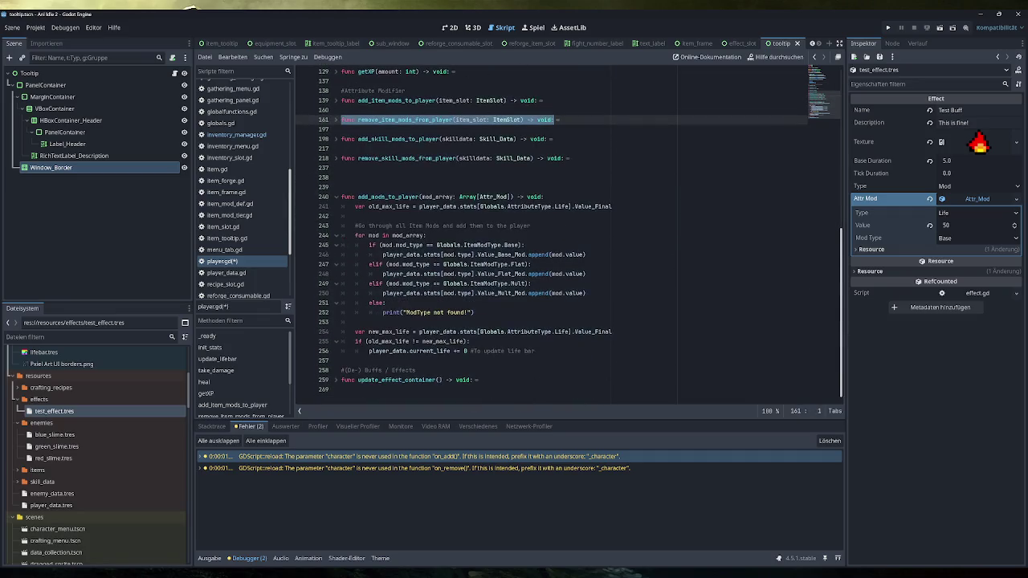
pyautogui.click(336, 197)
# Step: Paste a copy of the removal function below add_mods_to_player, taking a mod_array: Array[Attr_Mod] parameter
pyautogui.click(341, 216)
pyautogui.press('Return')
pyautogui.press('Return')
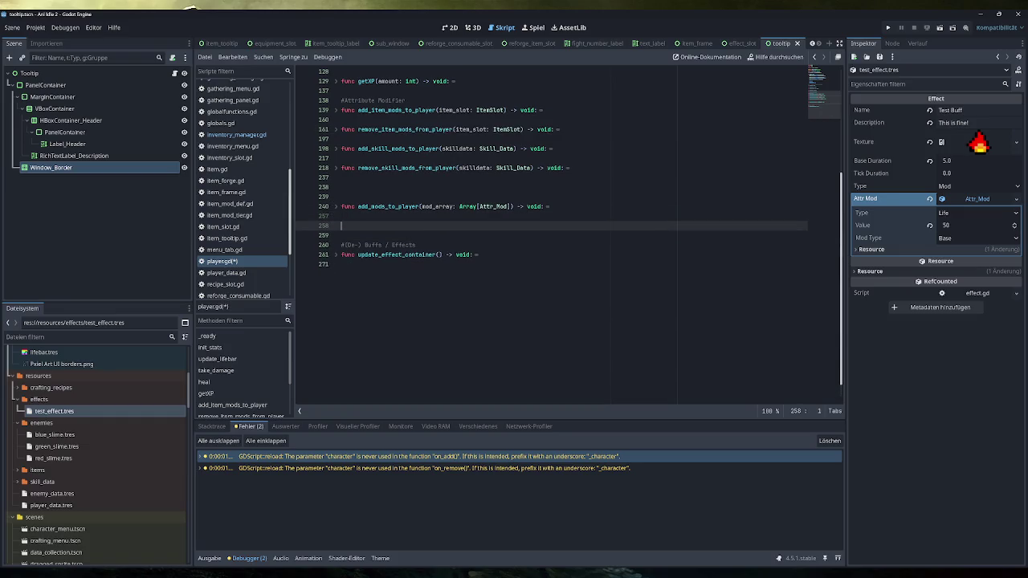
pyautogui.hotkey('ctrl', 'v')
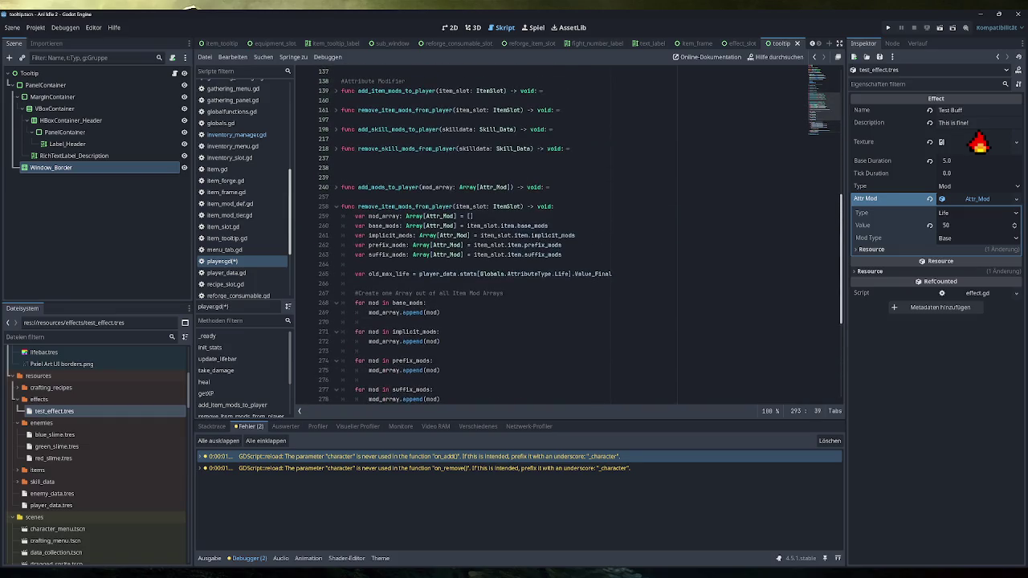
pyautogui.doubleClick(437, 187)
pyautogui.hotkey('ctrl', 'c')
pyautogui.doubleClick(471, 206)
pyautogui.hotkey('ctrl', 'v')
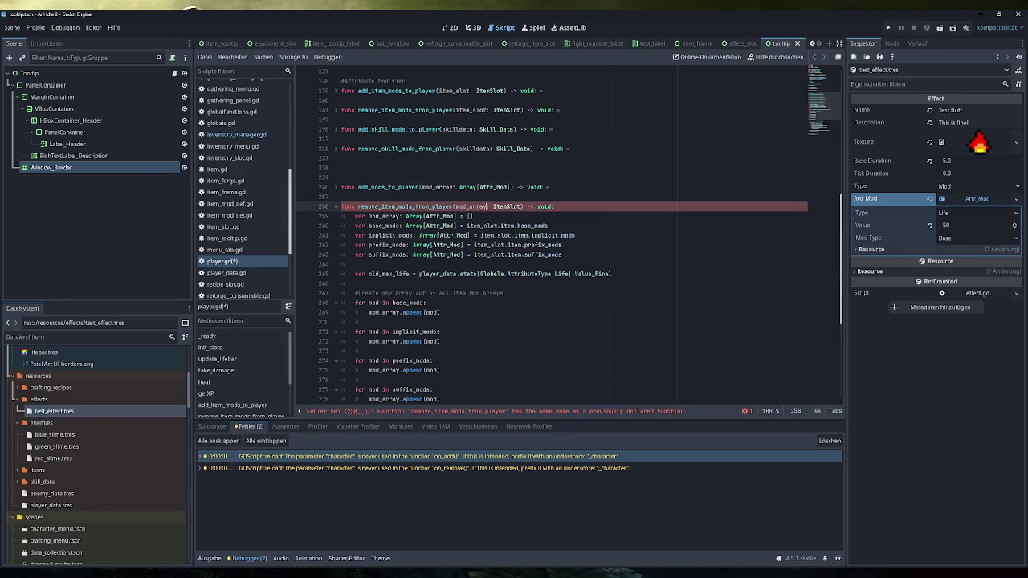
pyautogui.moveTo(511, 187)
pyautogui.mouseDown()
pyautogui.moveTo(421, 187)
pyautogui.moveTo(523, 207)
pyautogui.mouseUp()
pyautogui.hotkey('ctrl', 'c')
pyautogui.hotkey('ctrl', 'v')
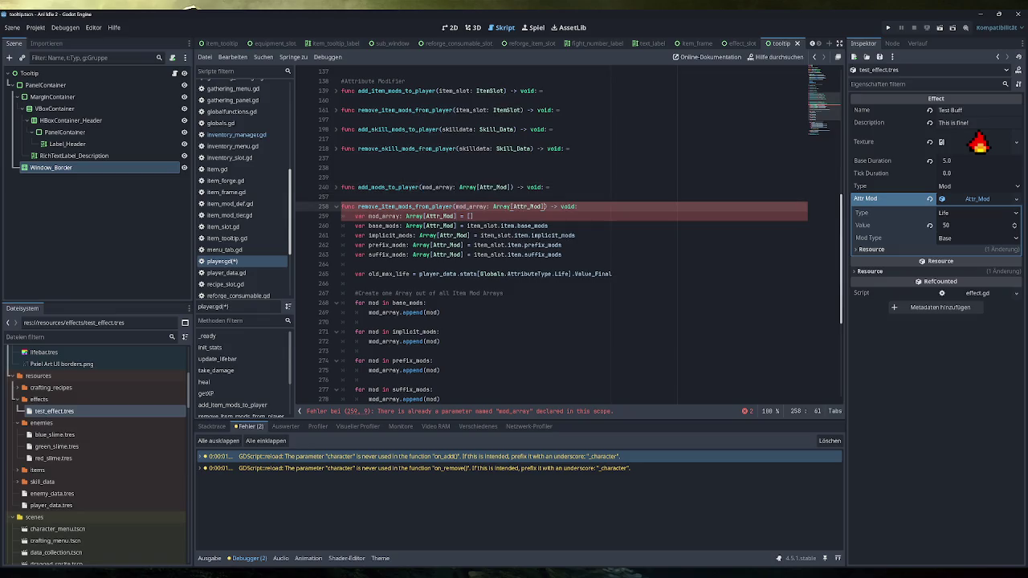
# Step: Rename it remove_mods_from_player and delete the per-slot mod declarations and array-building loops
pyautogui.click(547, 226)
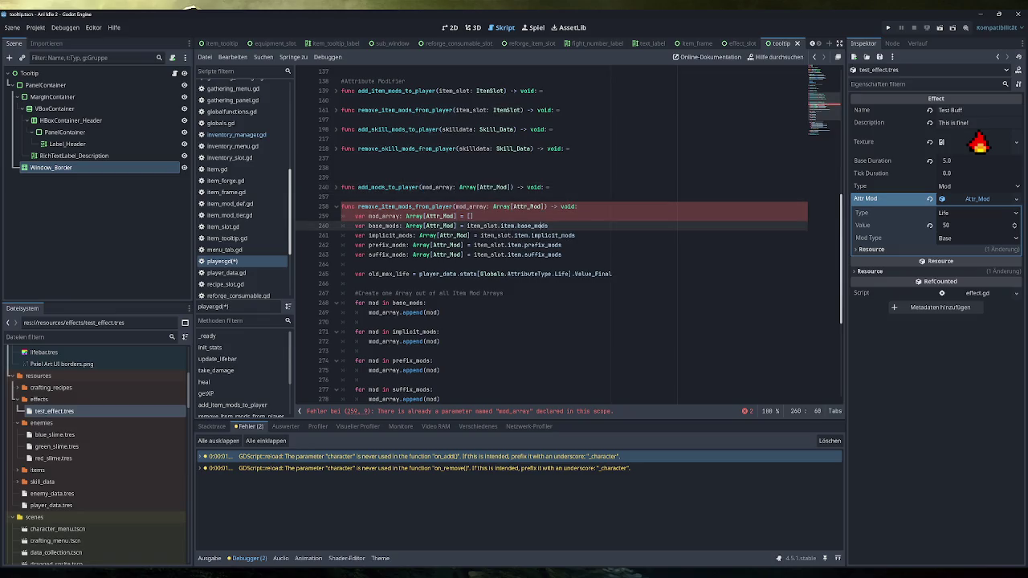
pyautogui.moveTo(579, 206); pyautogui.dragTo(355, 274)
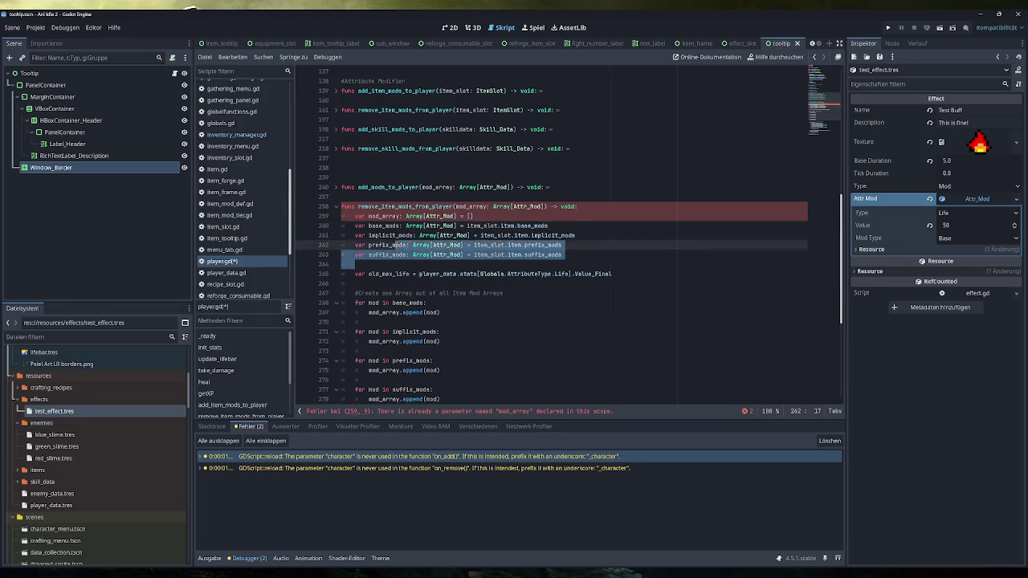
pyautogui.press('BackSpace')
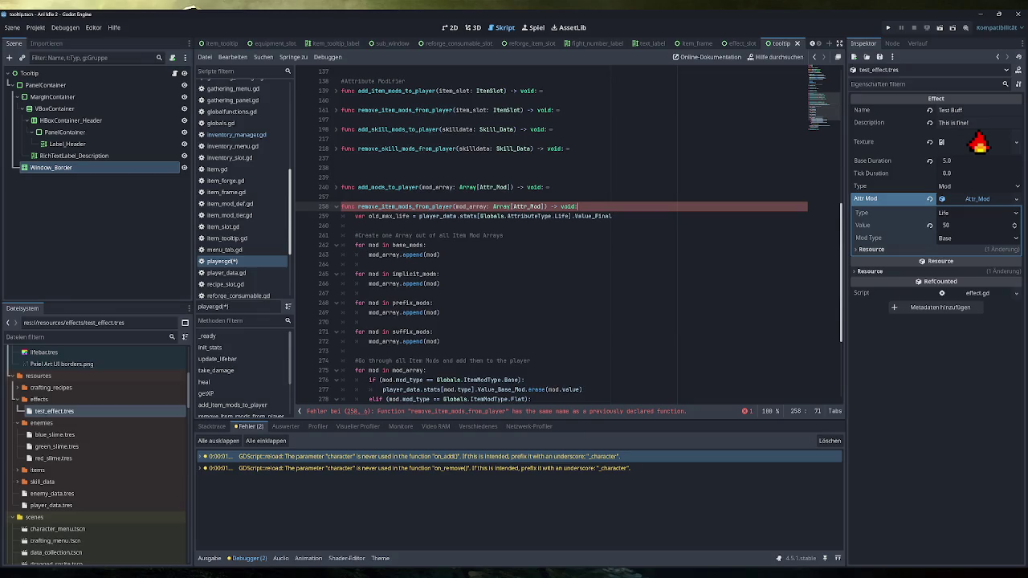
pyautogui.press('BackSpace')
pyautogui.press('BackSpace')
pyautogui.press('BackSpace')
pyautogui.press('Delete')
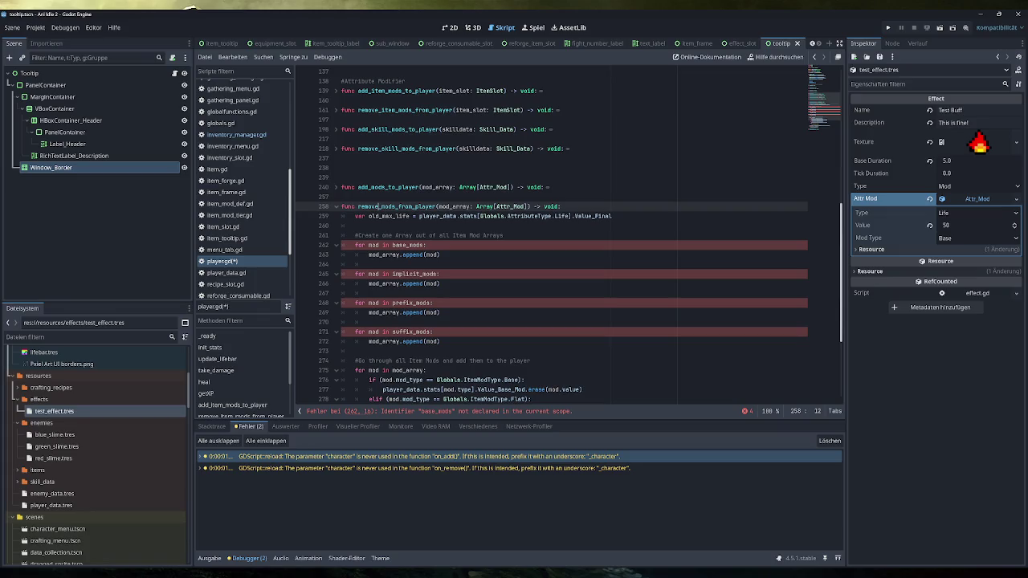
pyautogui.moveTo(340, 351); pyautogui.dragTo(340, 226)
pyautogui.press('BackSpace')
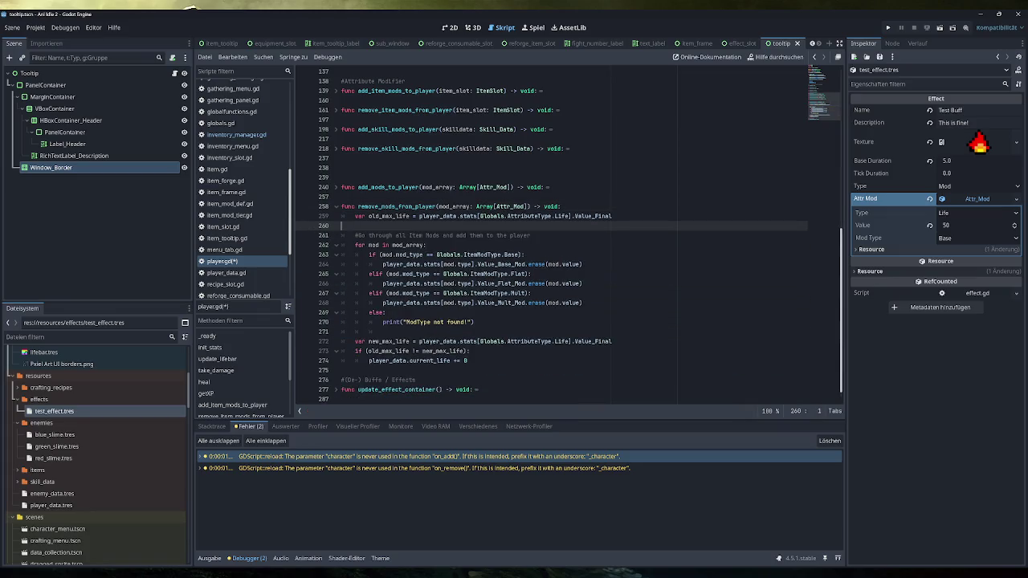
pyautogui.press('BackSpace')
pyautogui.press('Return')
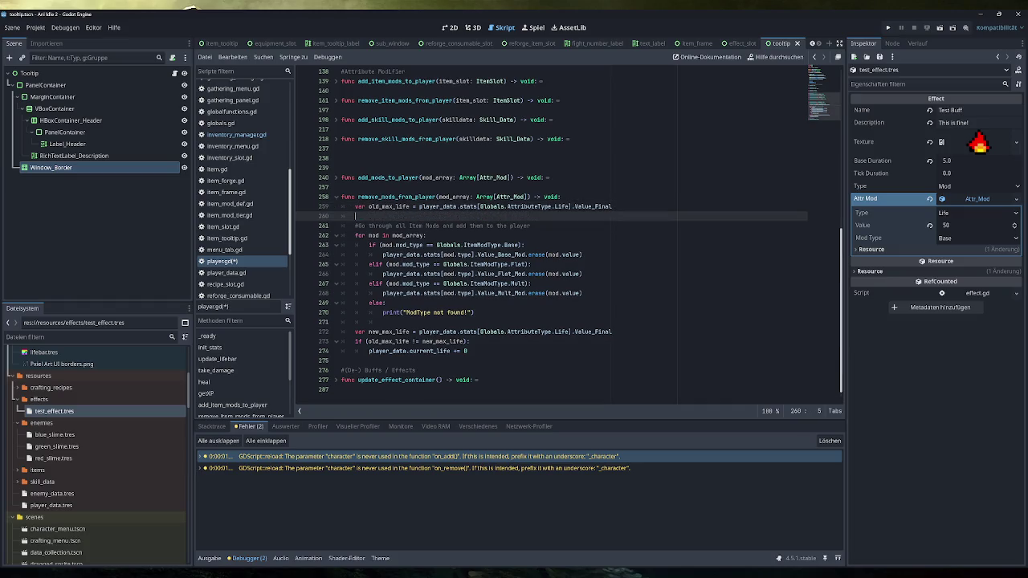
pyautogui.moveTo(581, 255); pyautogui.dragTo(468, 255)
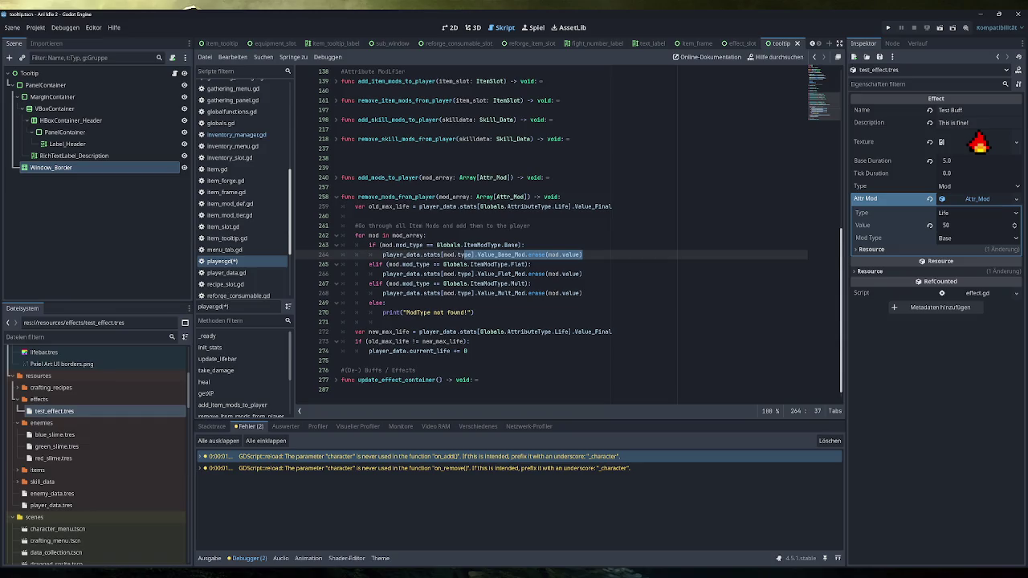
# Step: Add the '#To update life bar' comment above the life check and save player.gd
pyautogui.click(569, 332)
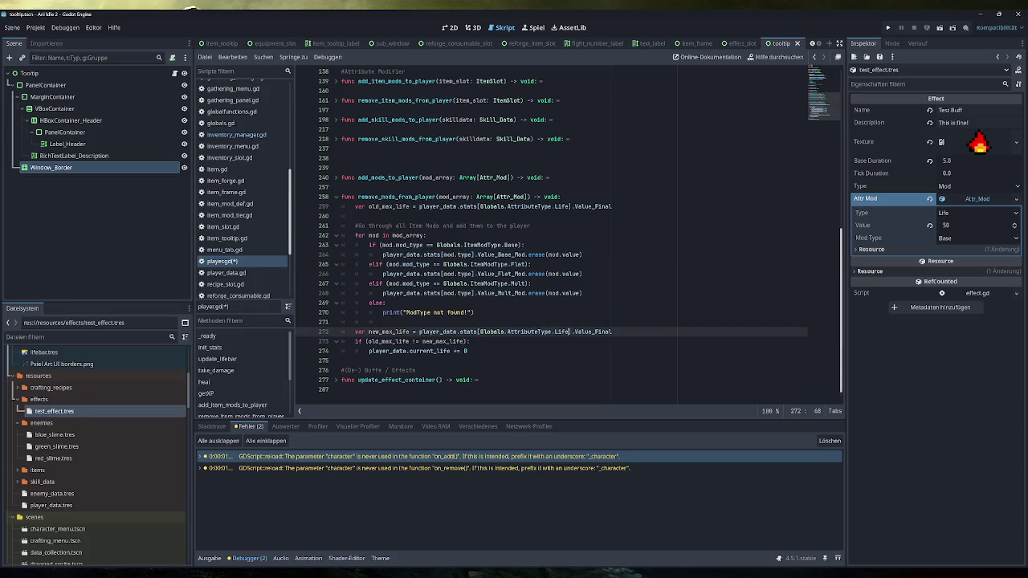
pyautogui.press('Down')
pyautogui.press('Down')
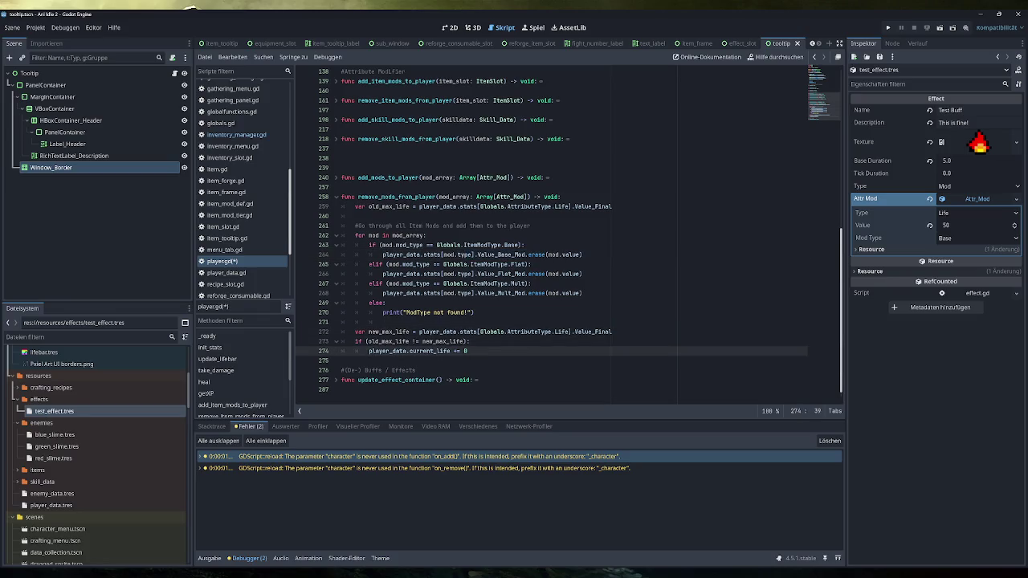
pyautogui.write('o u')
pyautogui.write('pdate life bar')
pyautogui.hotkey('ctrl', 's')
pyautogui.click(335, 196)
pyautogui.scroll(5, 562, 241)
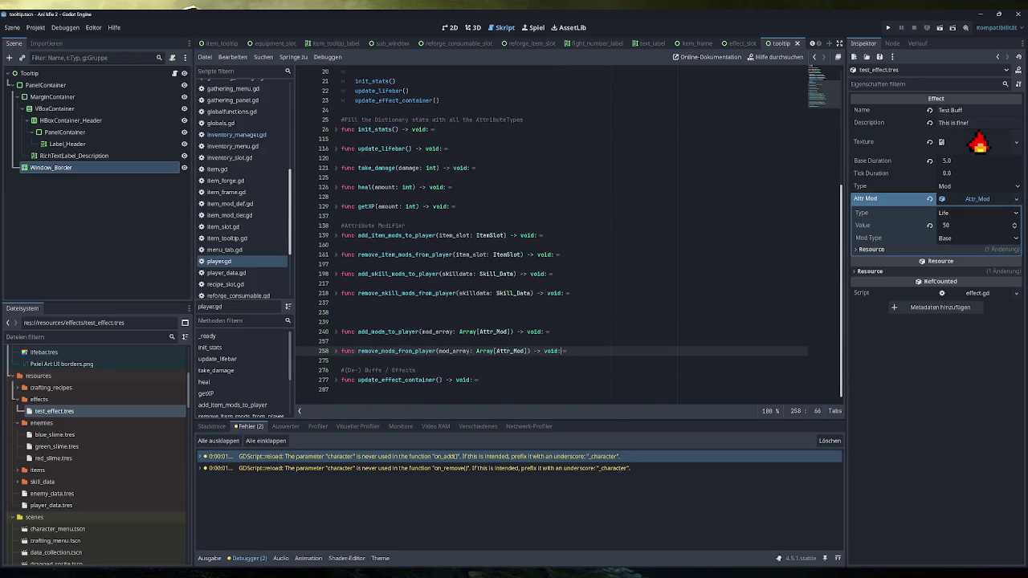
pyautogui.click(336, 254)
# Step: Delete the old_max_life line and the old mod loop and life-update block from remove_item_mods_from_player
pyautogui.scroll(-3, 337, 255)
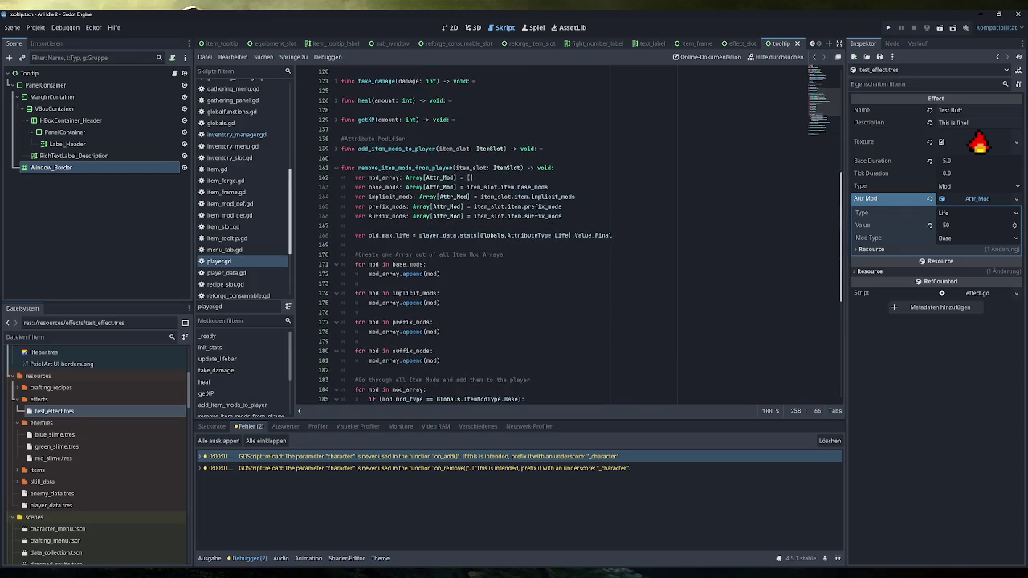
pyautogui.scroll(-3, 562, 241)
pyautogui.click(612, 207)
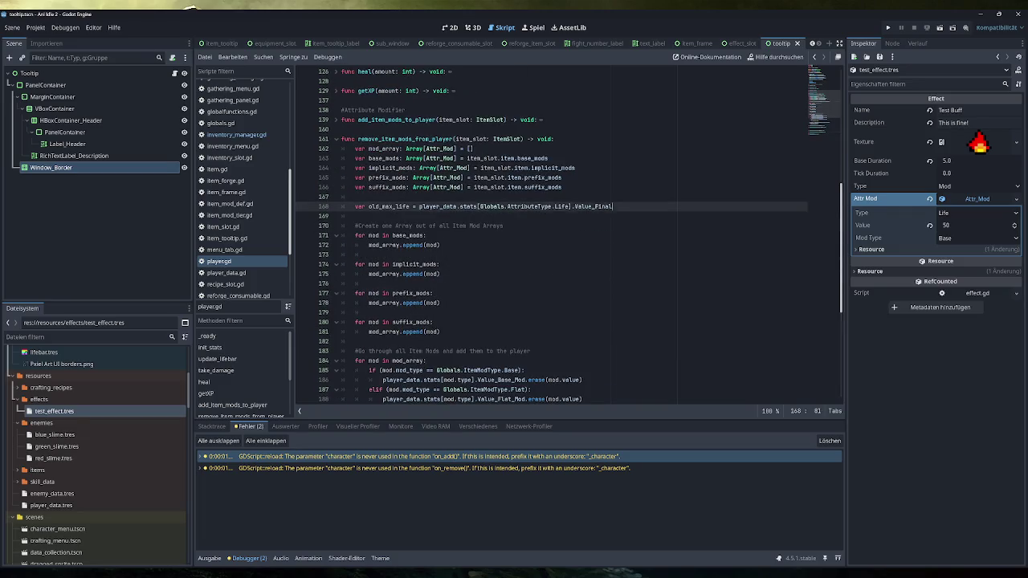
pyautogui.hotkey('shift', 'Home')
pyautogui.hotkey('shift', 'Home')
pyautogui.press('BackSpace')
pyautogui.press('BackSpace')
pyautogui.press('BackSpace')
pyautogui.press('BackSpace')
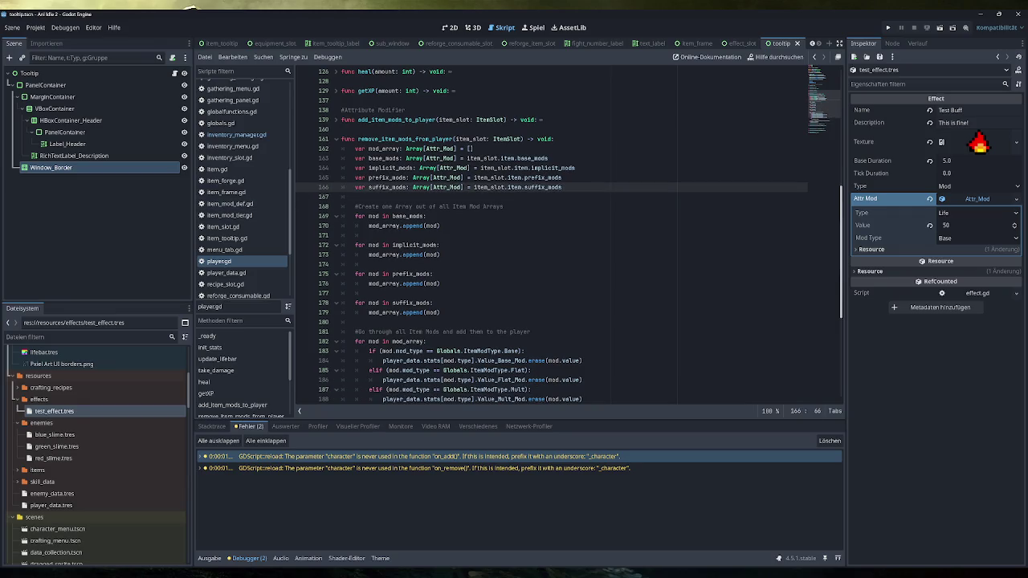
pyautogui.scroll(-3, 562, 241)
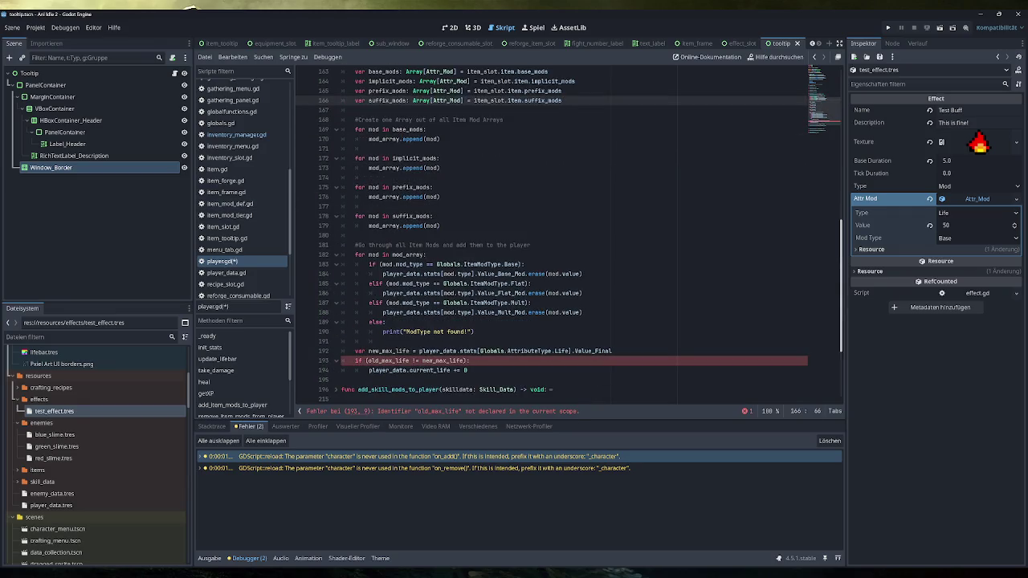
pyautogui.moveTo(468, 370)
pyautogui.mouseDown()
pyautogui.moveTo(385, 266)
pyautogui.moveTo(357, 351)
pyautogui.moveTo(394, 265)
pyautogui.moveTo(355, 245)
pyautogui.mouseUp()
pyautogui.press('BackSpace')
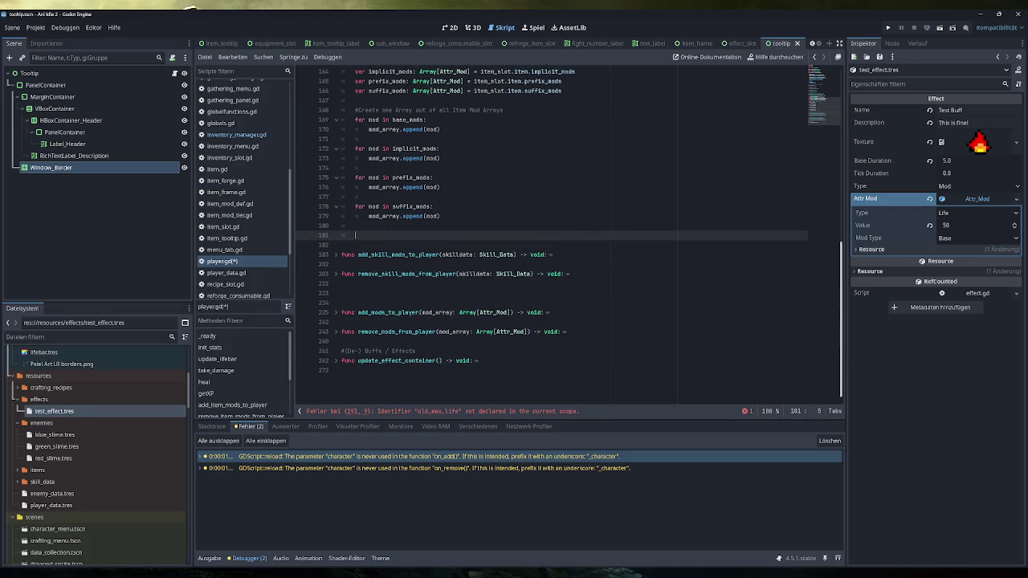
# Step: End the function with a call to remove_mods_from_player(mod_array)
pyautogui.write('remove')
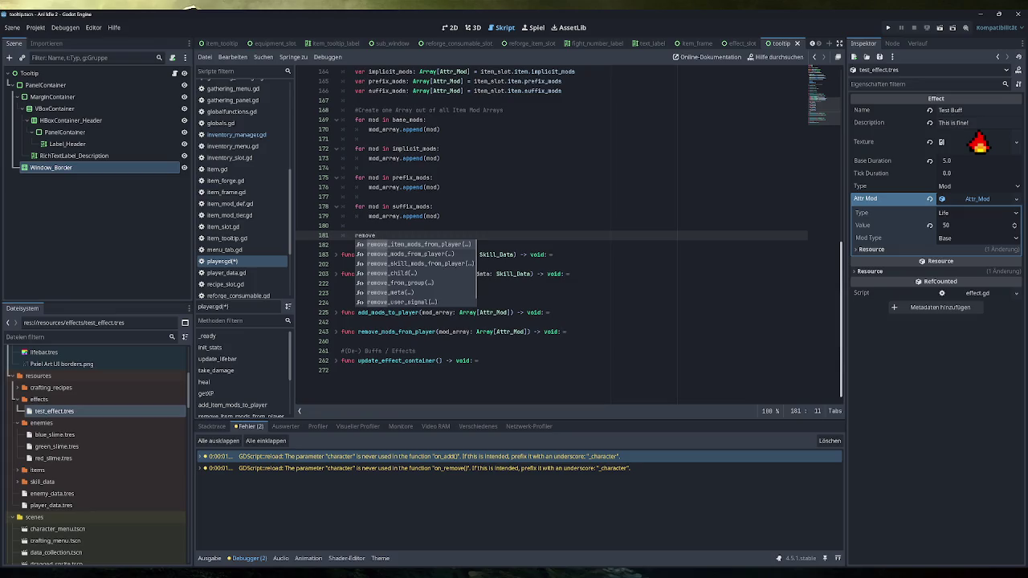
pyautogui.press('Down')
pyautogui.press('Return')
pyautogui.doubleClick(384, 216)
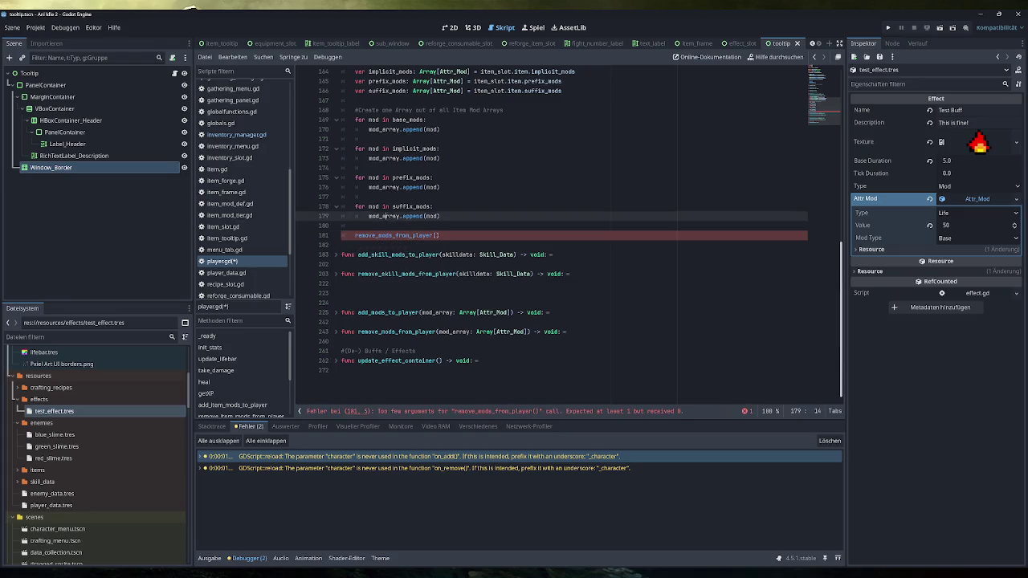
pyautogui.hotkey('ctrl', 'c')
pyautogui.click(437, 235)
pyautogui.hotkey('ctrl', 'v')
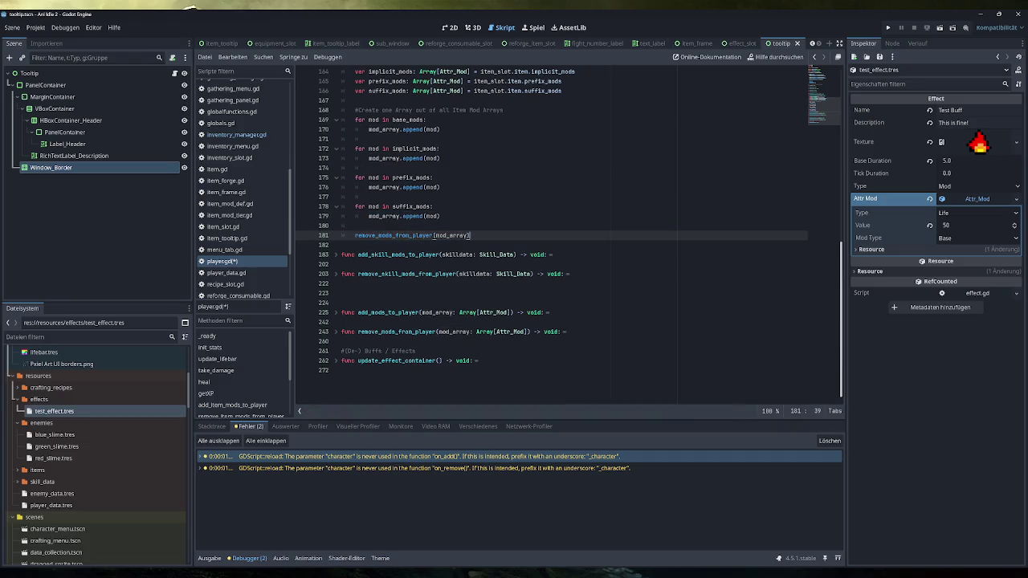
pyautogui.scroll(2, 562, 241)
pyautogui.scroll(2, 562, 241)
pyautogui.click(336, 149)
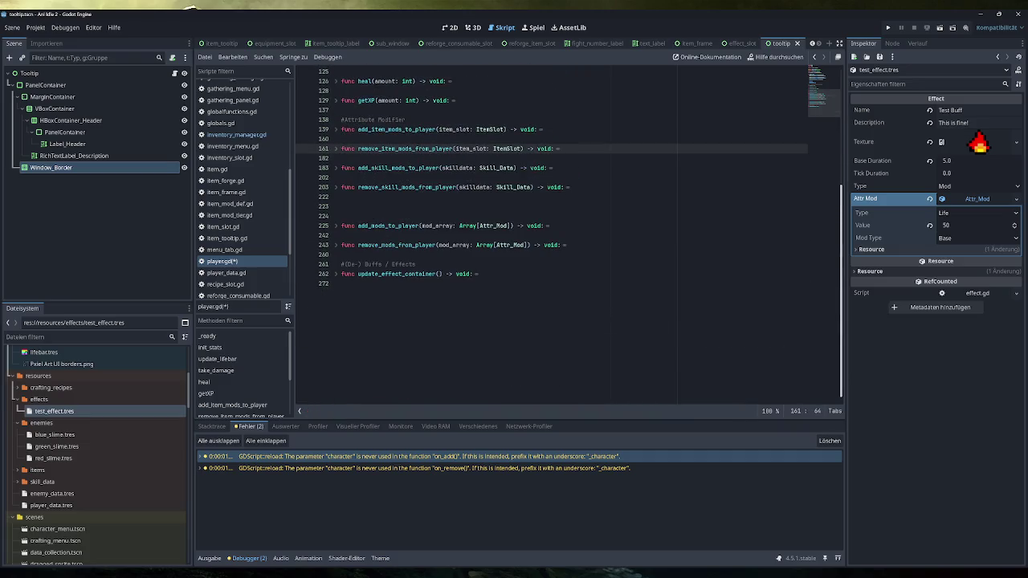
pyautogui.click(336, 168)
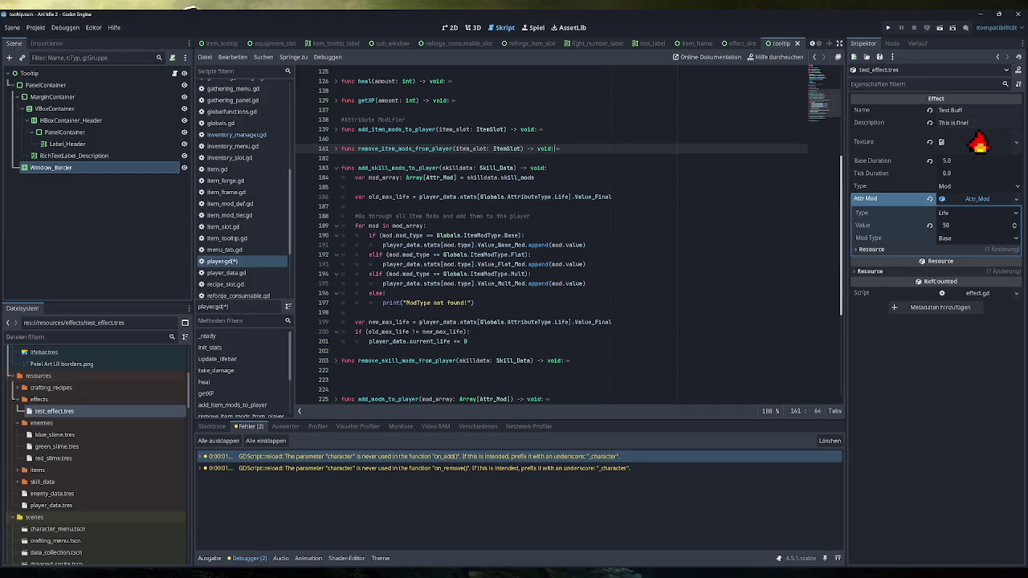
# Step: Try replacing the whole add_skill_mods_to_player body with an add call, then undo it
pyautogui.moveTo(468, 341)
pyautogui.mouseDown()
pyautogui.moveTo(417, 239)
pyautogui.moveTo(357, 177)
pyautogui.mouseUp()
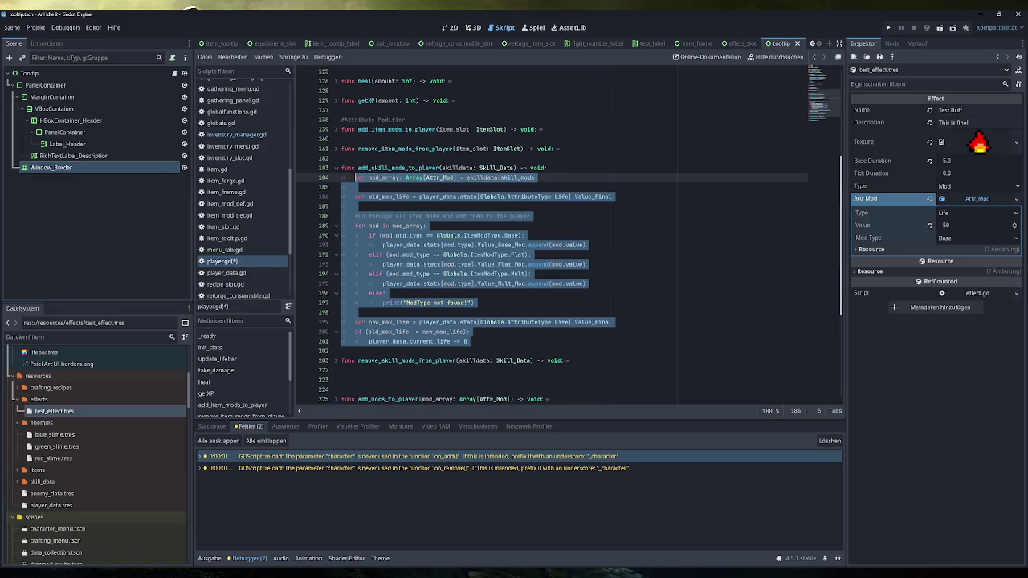
pyautogui.write('add')
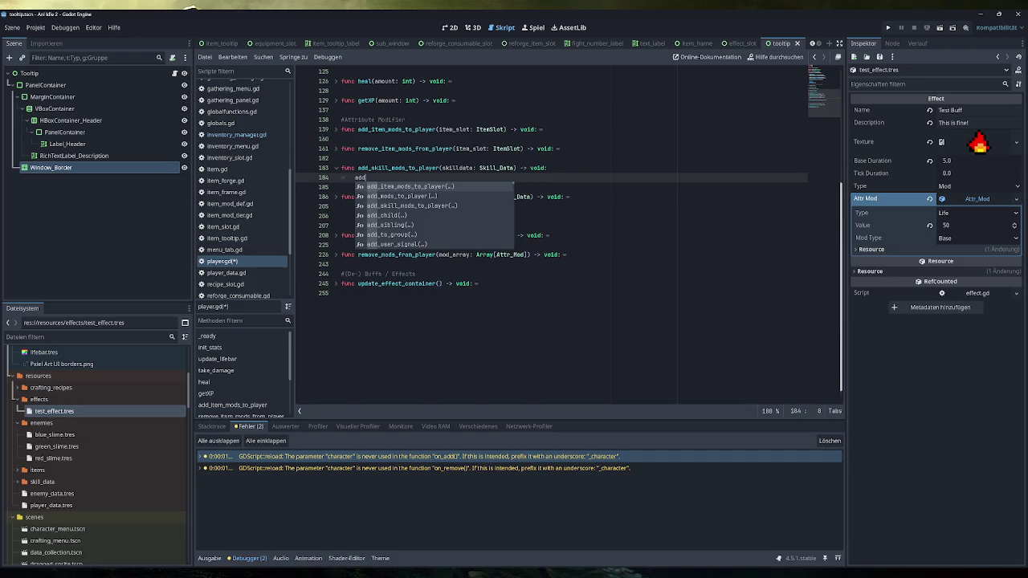
pyautogui.press('Escape')
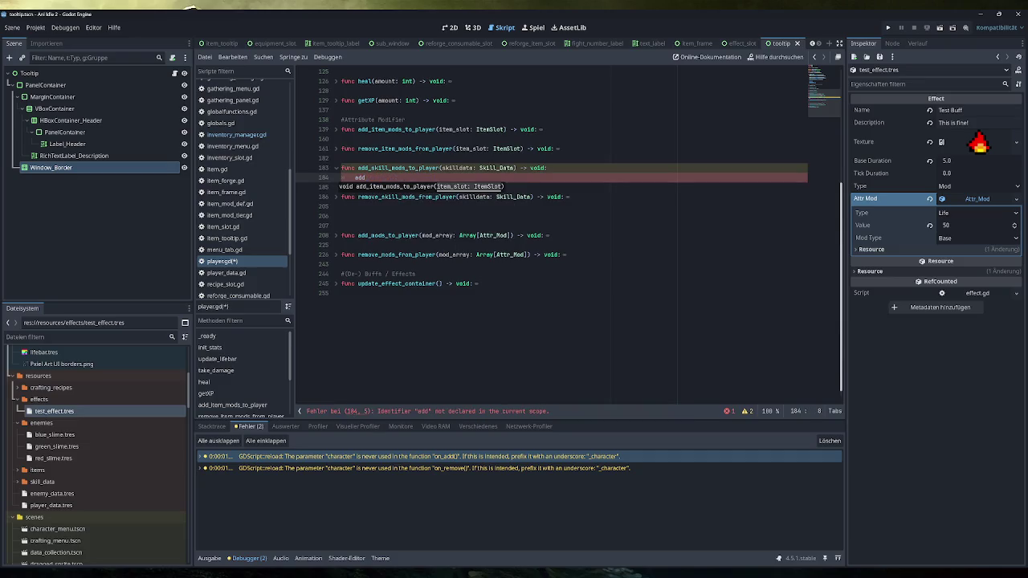
pyautogui.hotkey('ctrl', 'z')
pyautogui.click(439, 236)
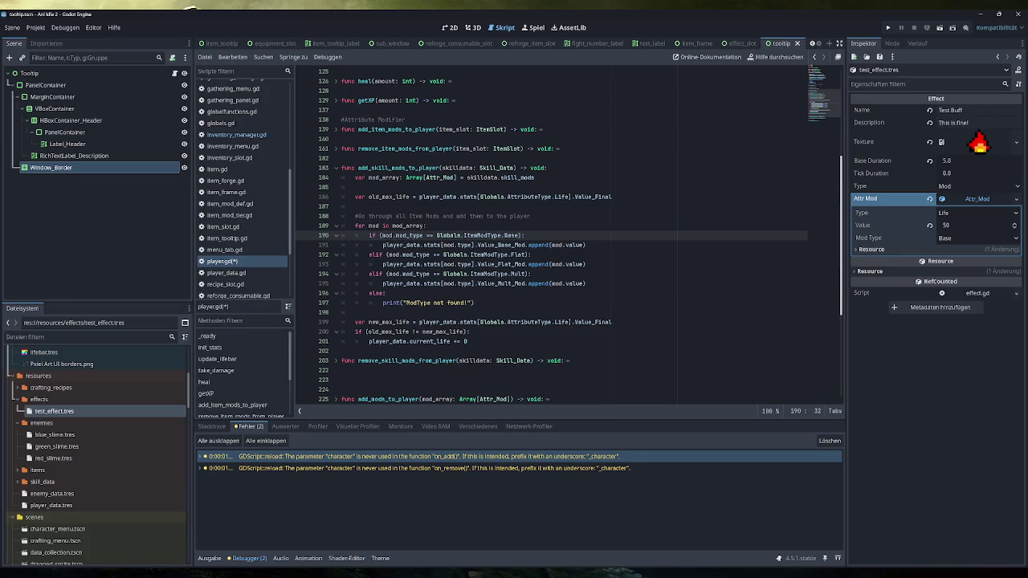
# Step: Turn the skilldata.skill_mods line into the call add_mods_to_player(skilldata.skill_mods)
pyautogui.moveTo(466, 178); pyautogui.dragTo(355, 177)
pyautogui.press('BackSpace')
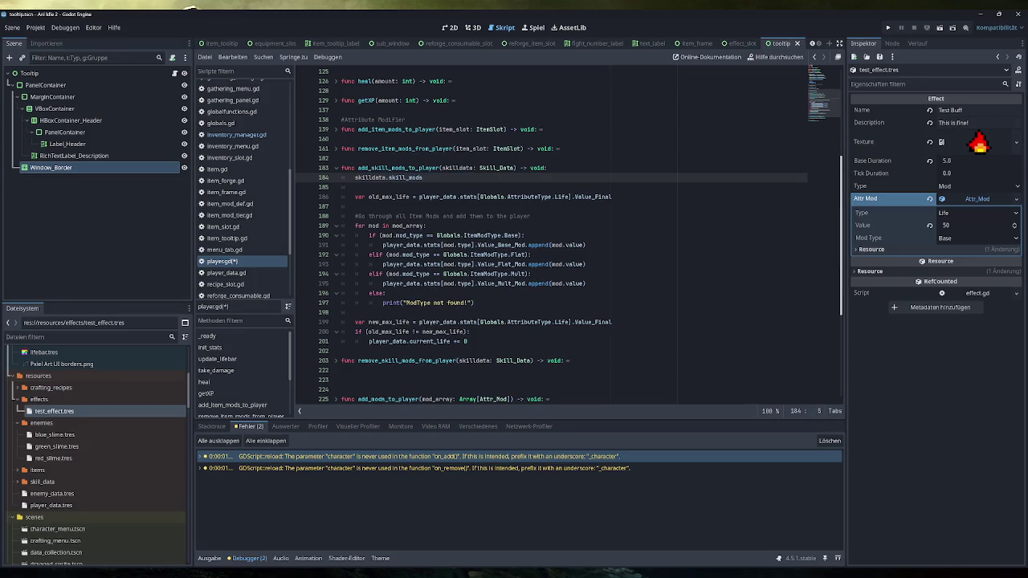
pyautogui.write('add_i')
pyautogui.press('Tab')
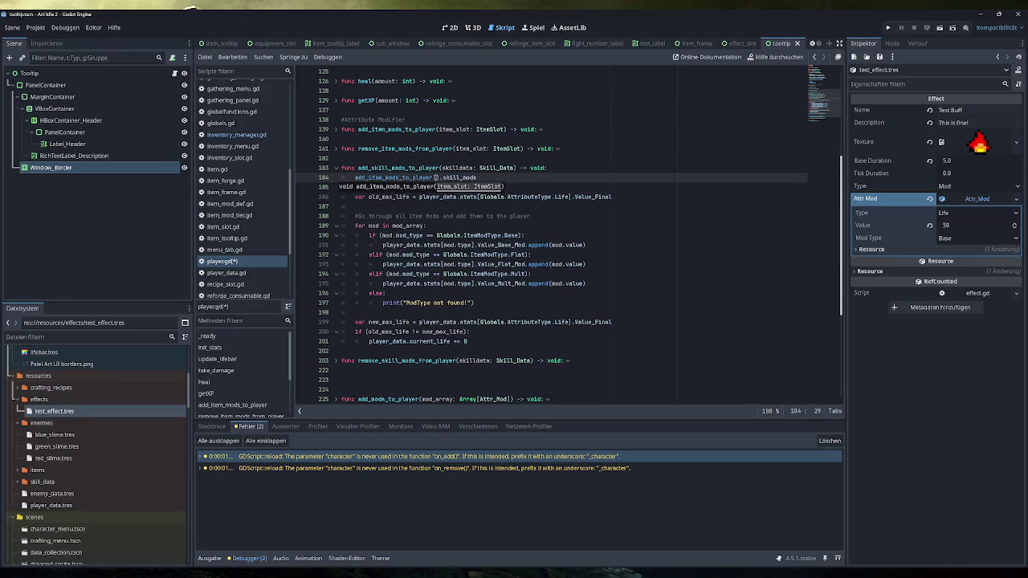
pyautogui.hotkey('ctrl', 'z')
pyautogui.hotkey('ctrl', 'z')
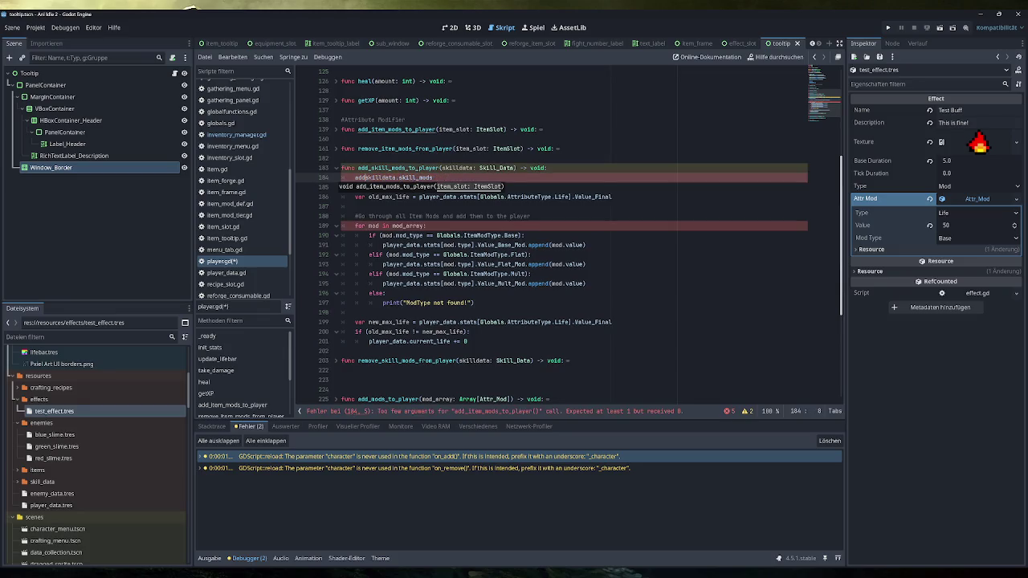
pyautogui.hotkey('shift', 'Left')
pyautogui.hotkey('shift', 'Left')
pyautogui.hotkey('shift', 'Left')
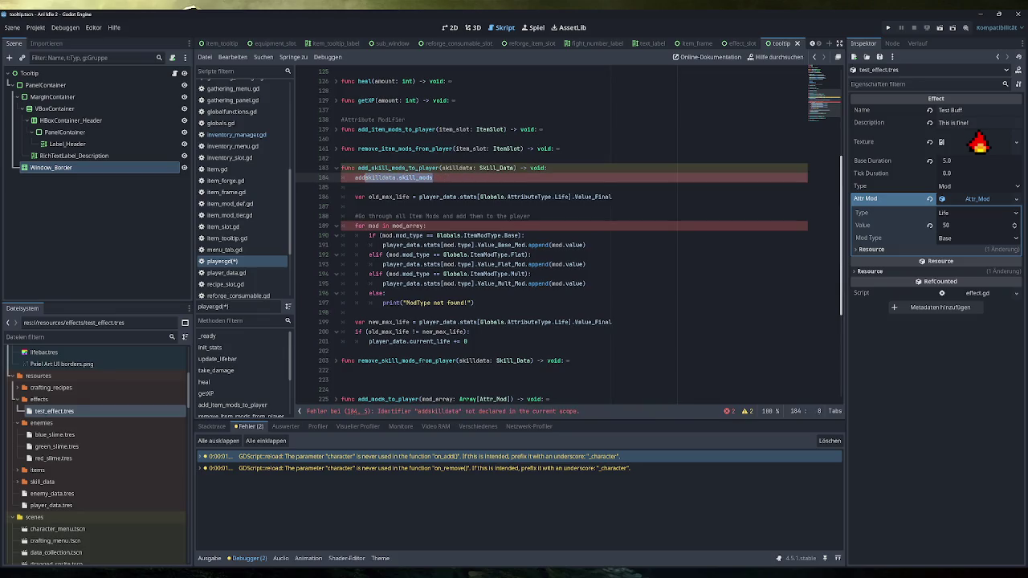
pyautogui.press('BackSpace')
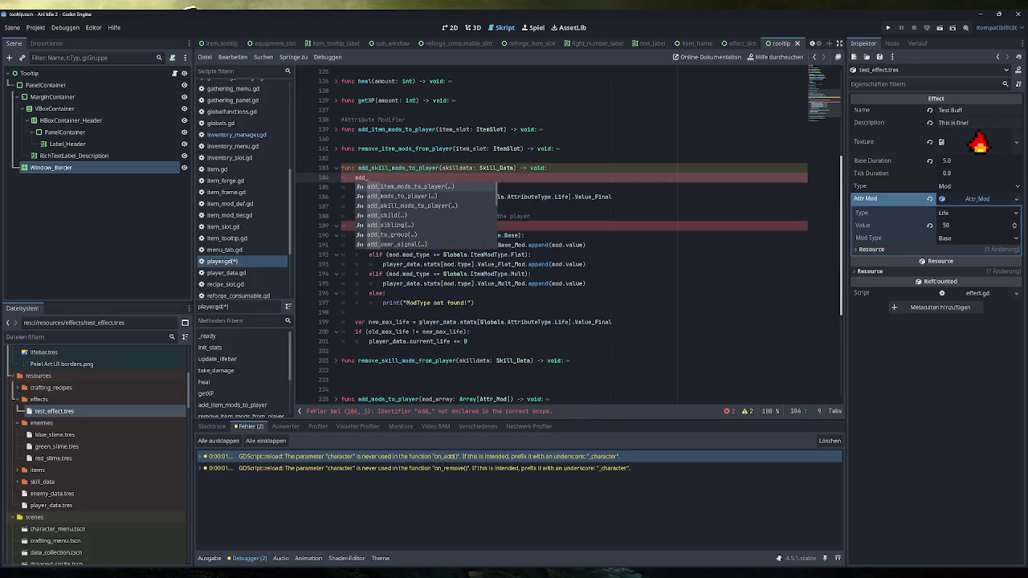
pyautogui.press('Tab')
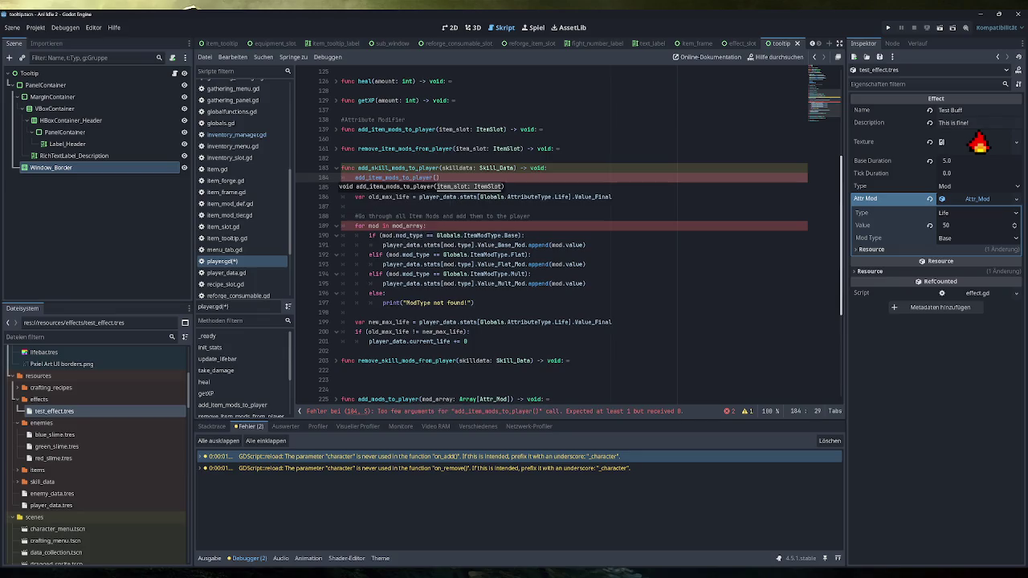
pyautogui.press('Left')
pyautogui.press('Left')
pyautogui.press('Left')
pyautogui.press('BackSpace')
pyautogui.press('BackSpace')
pyautogui.press('BackSpace')
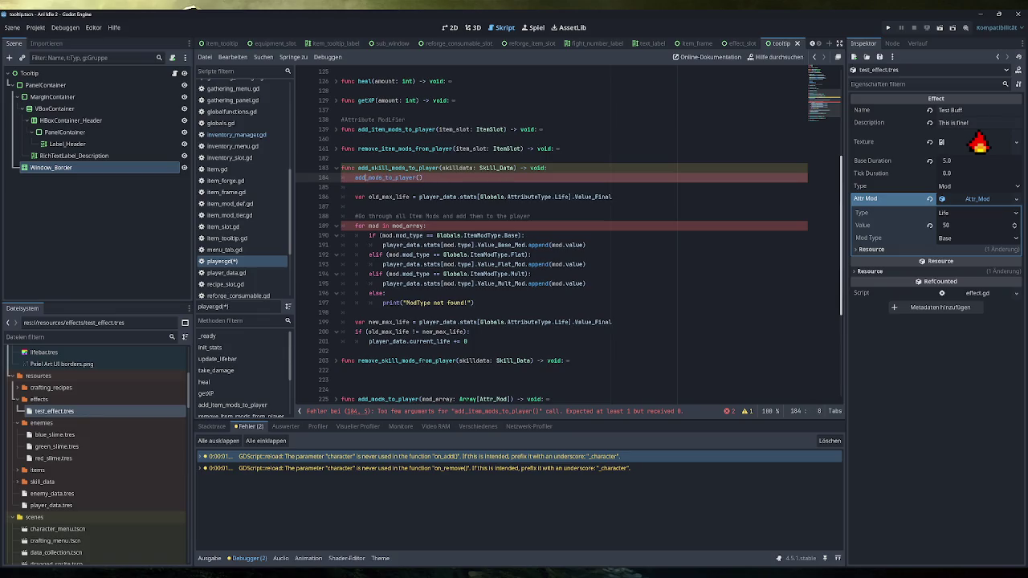
pyautogui.press('End')
pyautogui.hotkey('ctrl', 'v')
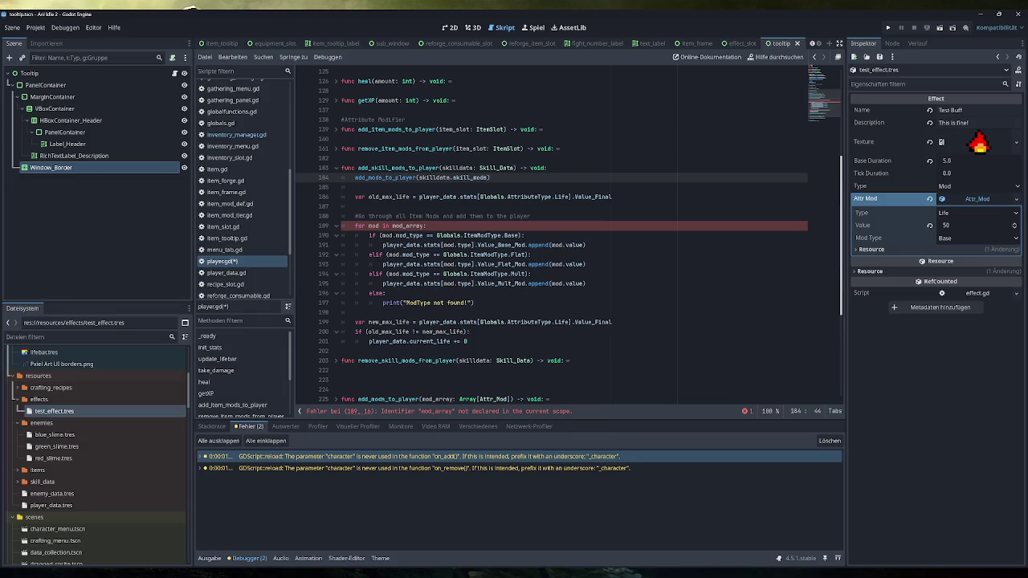
# Step: Delete the leftover old body lines below the new call
pyautogui.click(468, 341)
pyautogui.hotkey('shift', 'Up')
pyautogui.hotkey('shift', 'Up')
pyautogui.hotkey('shift', 'Up')
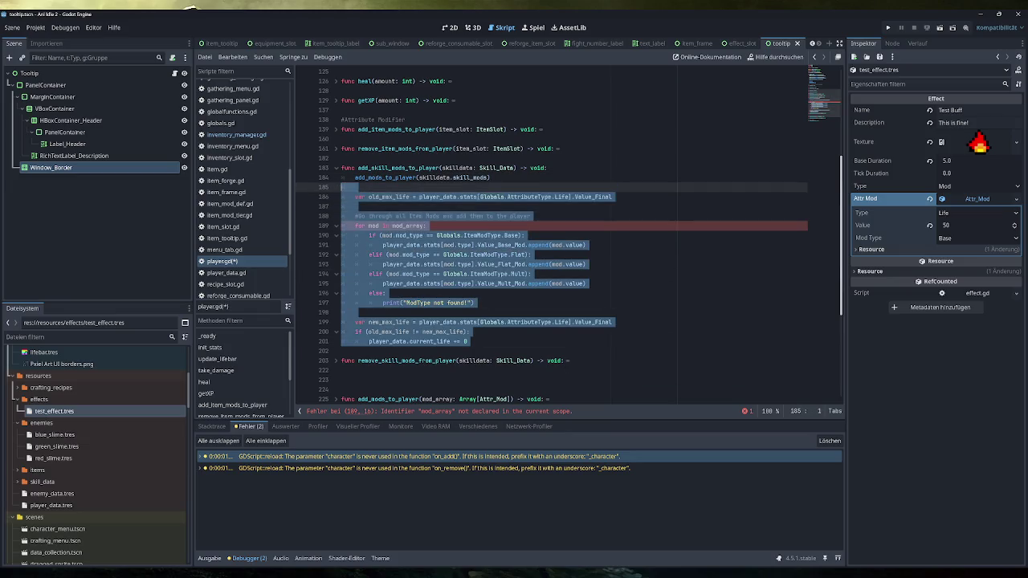
pyautogui.press('BackSpace')
pyautogui.press('BackSpace')
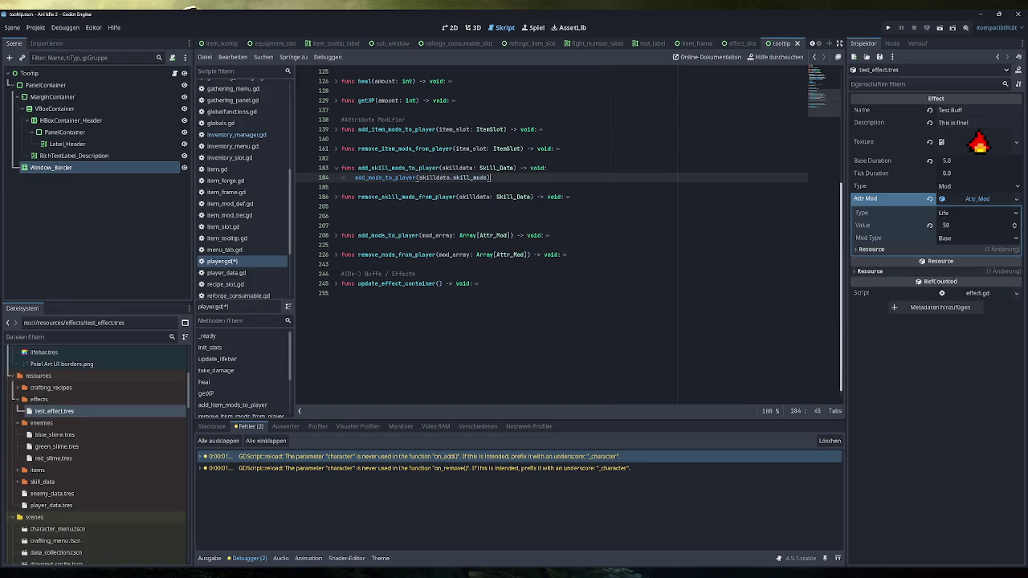